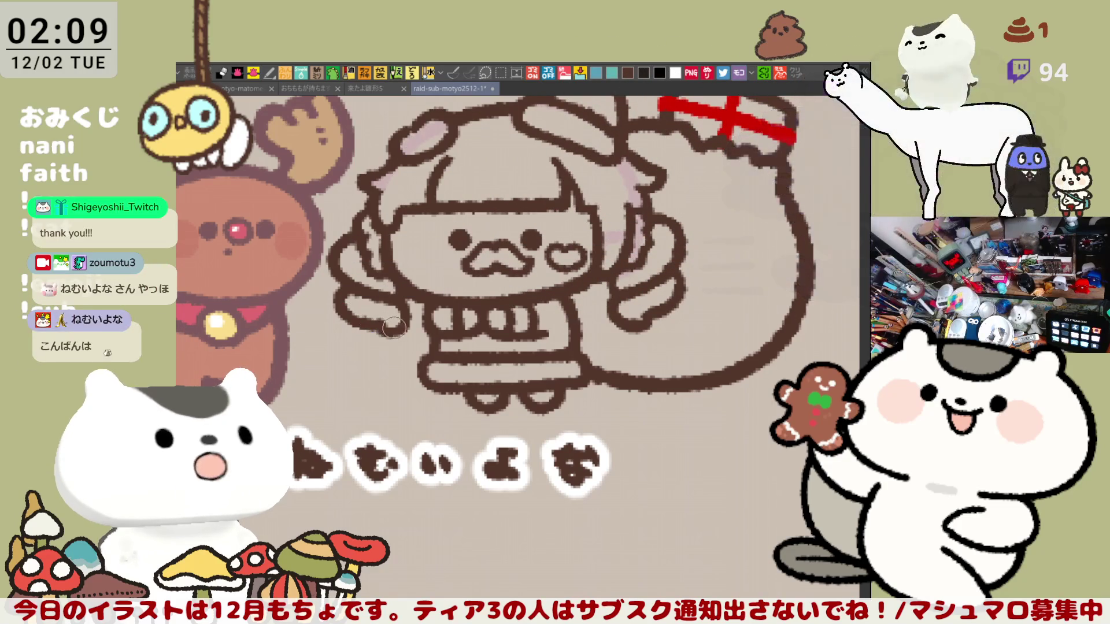
# - Erase part of the left arm outline and draw a small purple heart beside it
pyautogui.moveTo(483, 293)
pyautogui.mouseDown()
pyautogui.moveTo(499, 298)
pyautogui.moveTo(457, 289)
pyautogui.mouseUp()
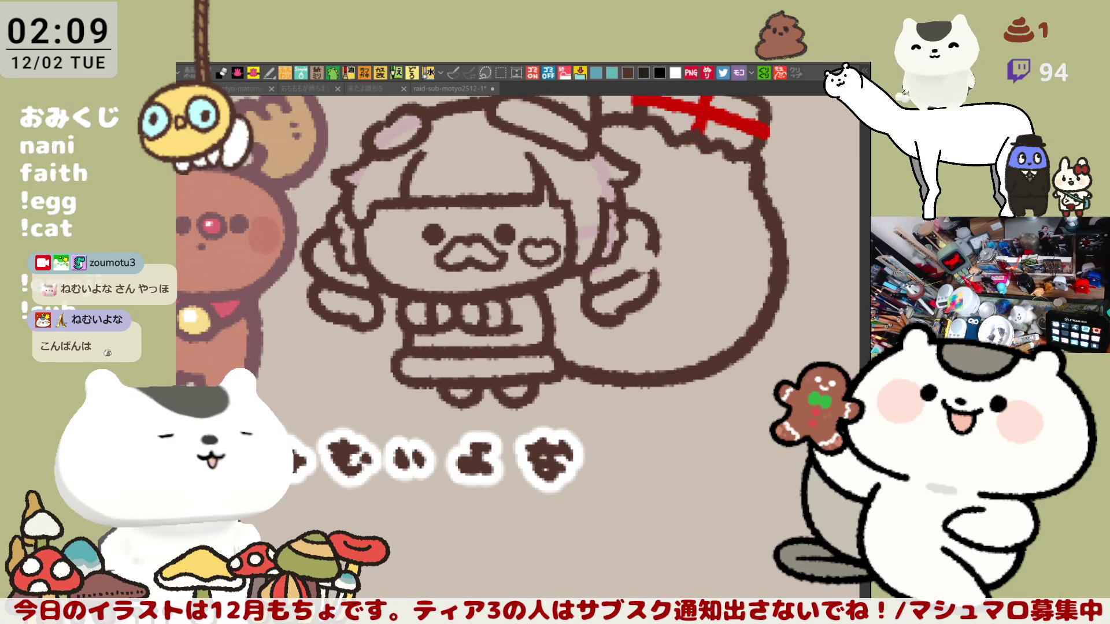
pyautogui.moveTo(311, 303)
pyautogui.mouseDown()
pyautogui.moveTo(324, 307)
pyautogui.moveTo(317, 316)
pyautogui.moveTo(335, 318)
pyautogui.moveTo(306, 298)
pyautogui.moveTo(327, 301)
pyautogui.moveTo(315, 315)
pyautogui.moveTo(335, 309)
pyautogui.mouseUp()
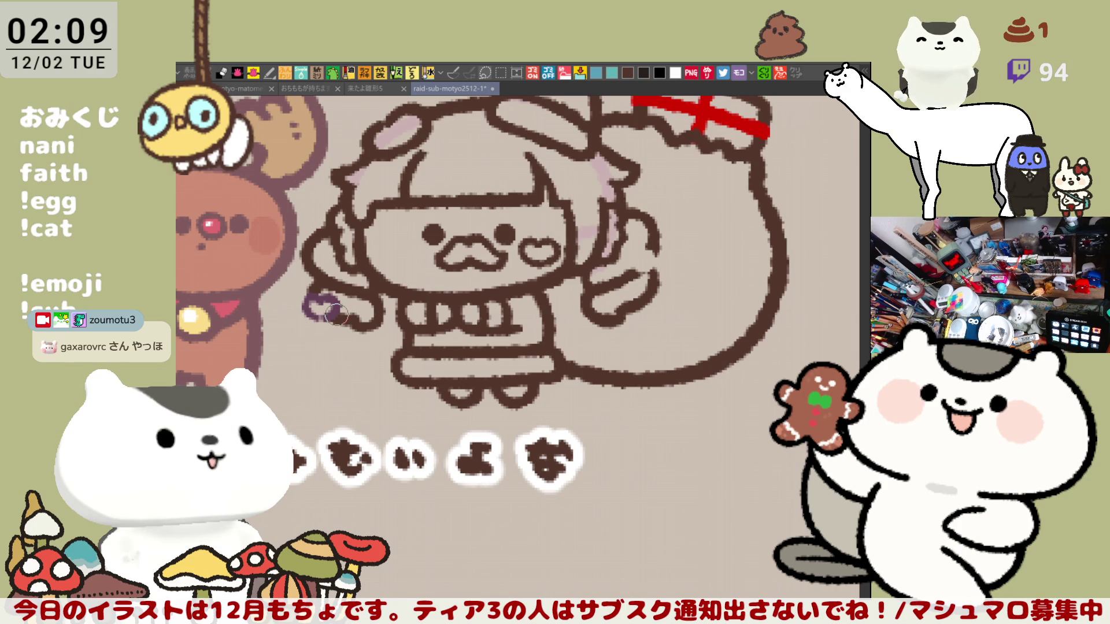
pyautogui.moveTo(337, 316)
pyautogui.mouseDown()
pyautogui.moveTo(327, 305)
pyautogui.moveTo(327, 315)
pyautogui.mouseUp()
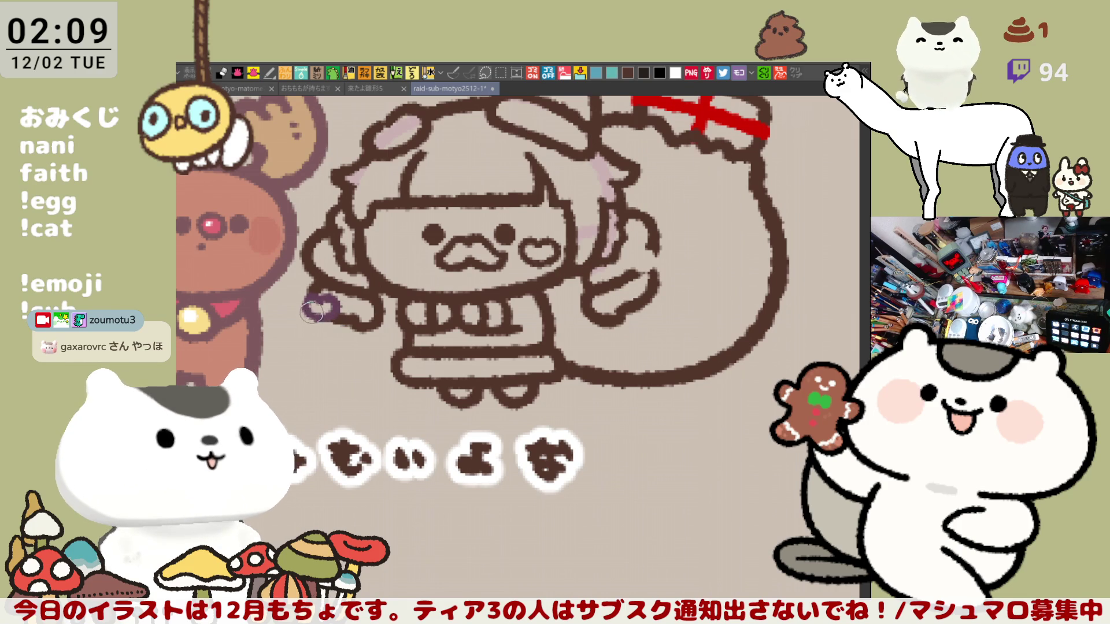
# - Draw a small purple heart beside the right hand, undoing and redoing its strokes
pyautogui.moveTo(636, 272)
pyautogui.mouseDown()
pyautogui.moveTo(630, 261)
pyautogui.moveTo(643, 252)
pyautogui.mouseUp()
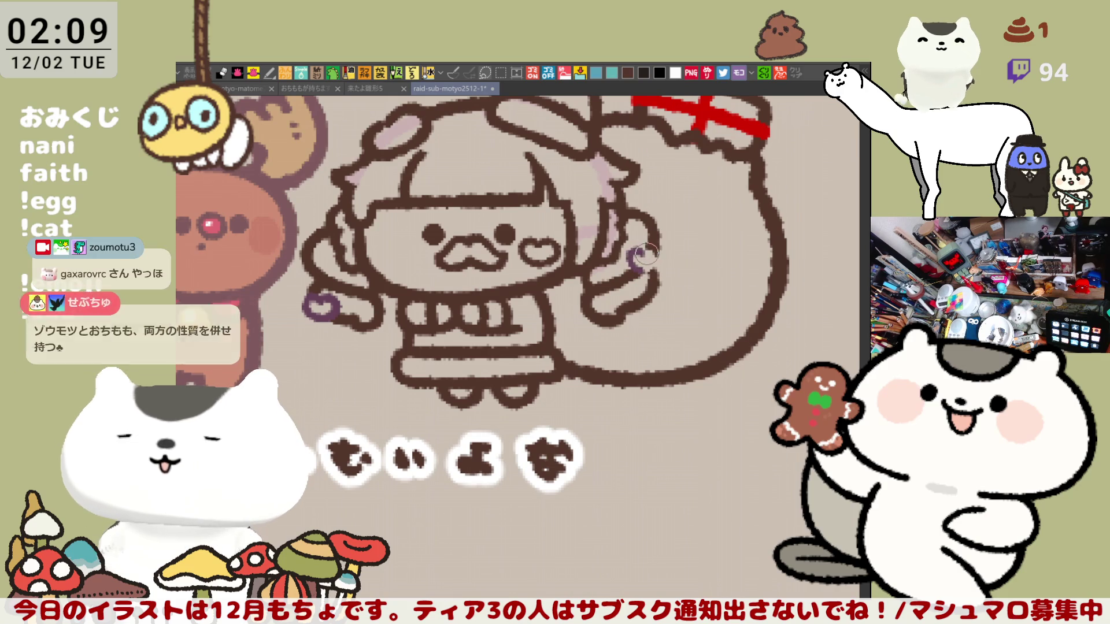
pyautogui.moveTo(633, 246)
pyautogui.mouseDown()
pyautogui.moveTo(650, 278)
pyautogui.moveTo(646, 258)
pyautogui.mouseUp()
pyautogui.hotkey('ctrl', 'z')
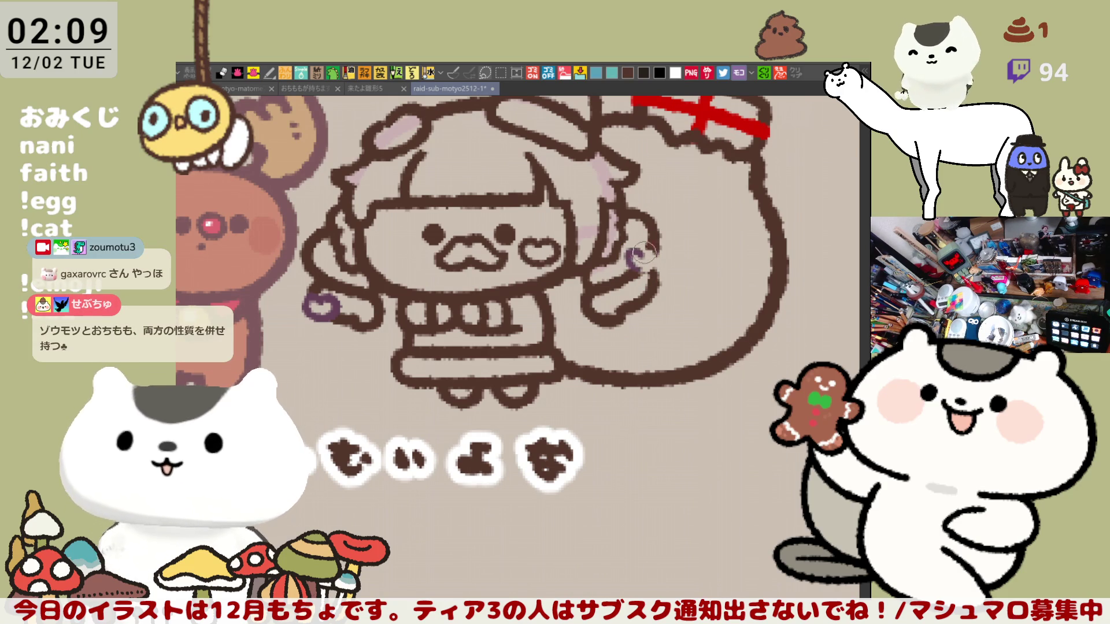
pyautogui.moveTo(636, 267)
pyautogui.mouseDown()
pyautogui.moveTo(650, 250)
pyautogui.moveTo(641, 275)
pyautogui.moveTo(635, 254)
pyautogui.moveTo(641, 277)
pyautogui.mouseUp()
pyautogui.hotkey('ctrl', 'z')
pyautogui.moveTo(638, 326); pyautogui.dragTo(668, 336)
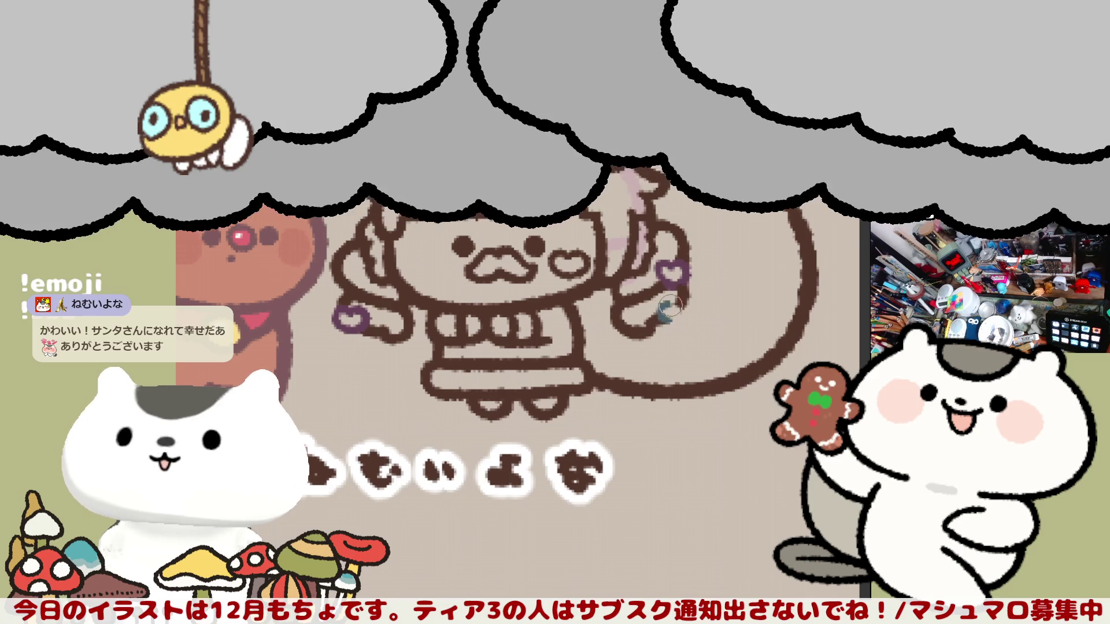
# - Draw a teal heart under the right purple heart, undoing and redrawing uneven strokes
pyautogui.moveTo(668, 304); pyautogui.dragTo(666, 321)
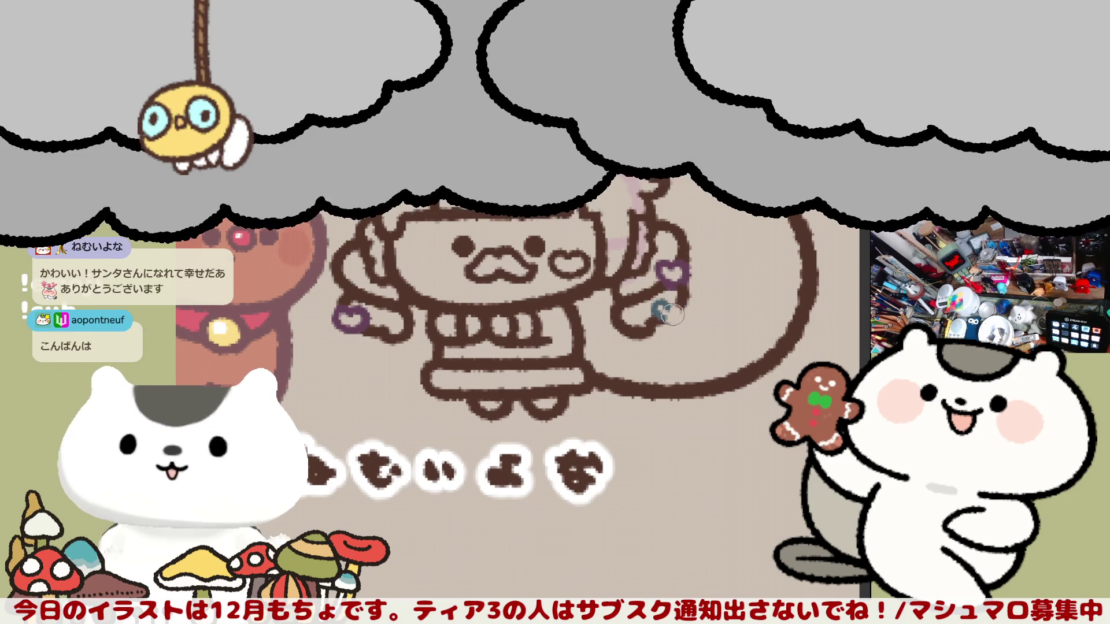
pyautogui.hotkey('ctrl', 'z')
pyautogui.hotkey('ctrl', 'z')
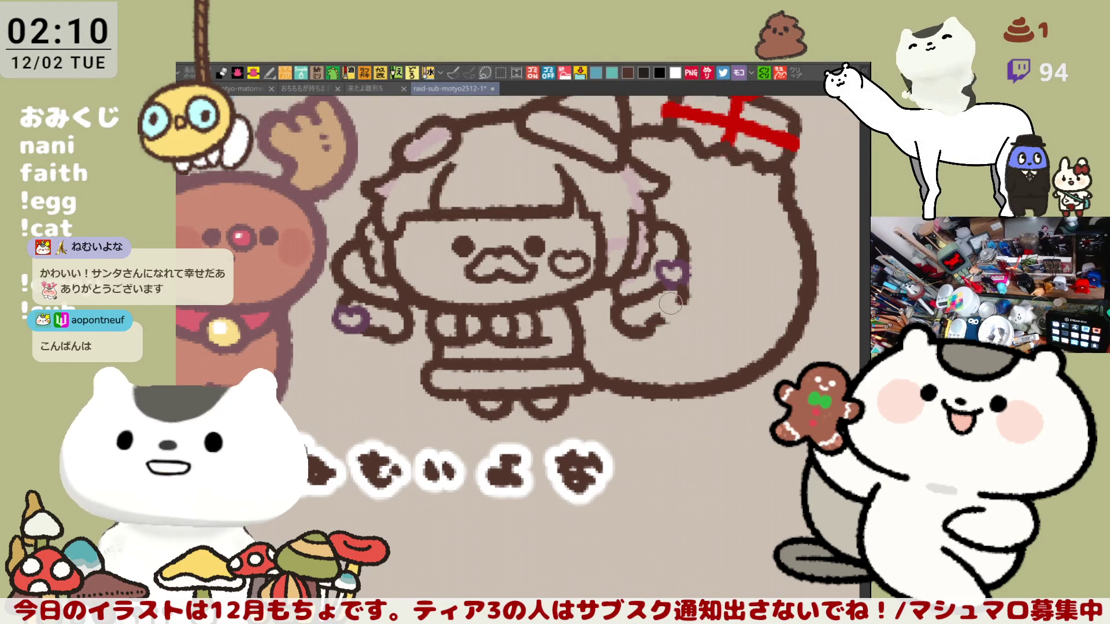
pyautogui.moveTo(665, 318)
pyautogui.mouseDown()
pyautogui.moveTo(670, 305)
pyautogui.moveTo(660, 301)
pyautogui.moveTo(689, 305)
pyautogui.moveTo(668, 320)
pyautogui.moveTo(659, 300)
pyautogui.moveTo(681, 297)
pyautogui.moveTo(690, 312)
pyautogui.moveTo(666, 317)
pyautogui.mouseUp()
pyautogui.hotkey('ctrl', 'z')
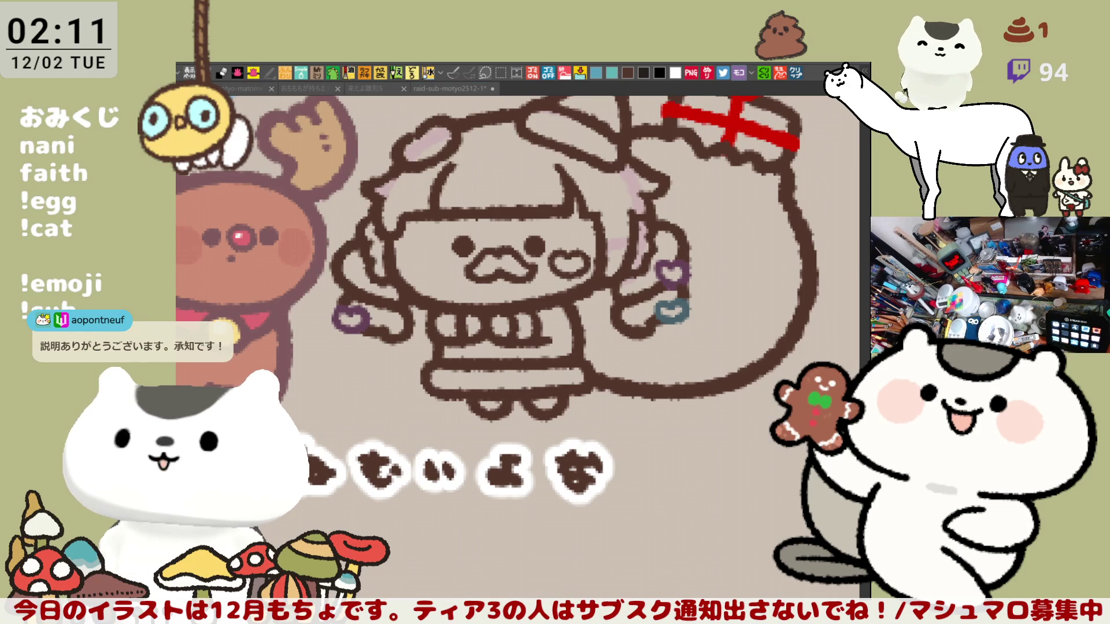
# - Darken a short stretch of pink hair outline by the Santa hat, removing a stray brim line
pyautogui.scroll(-4, 665, 404)
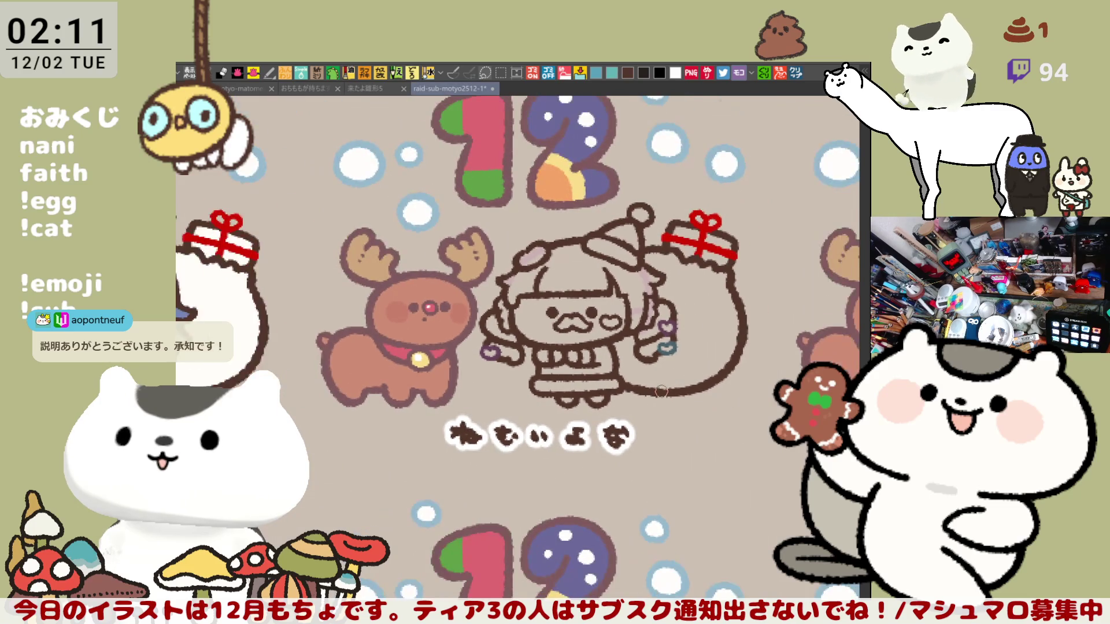
pyautogui.scroll(5, 436, 309)
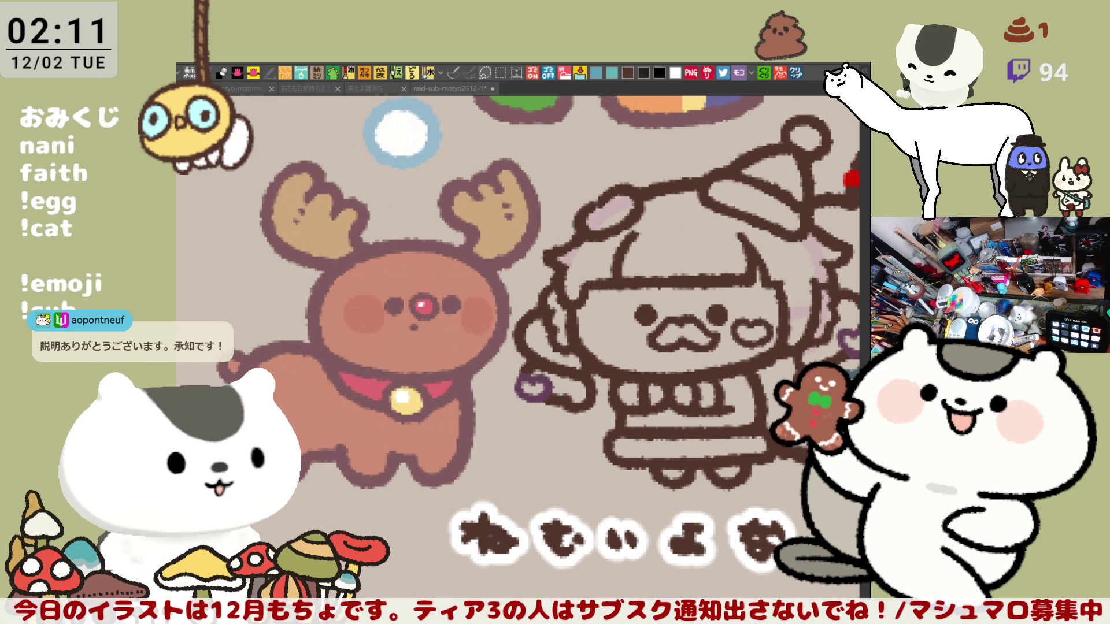
pyautogui.moveTo(569, 331); pyautogui.dragTo(415, 297)
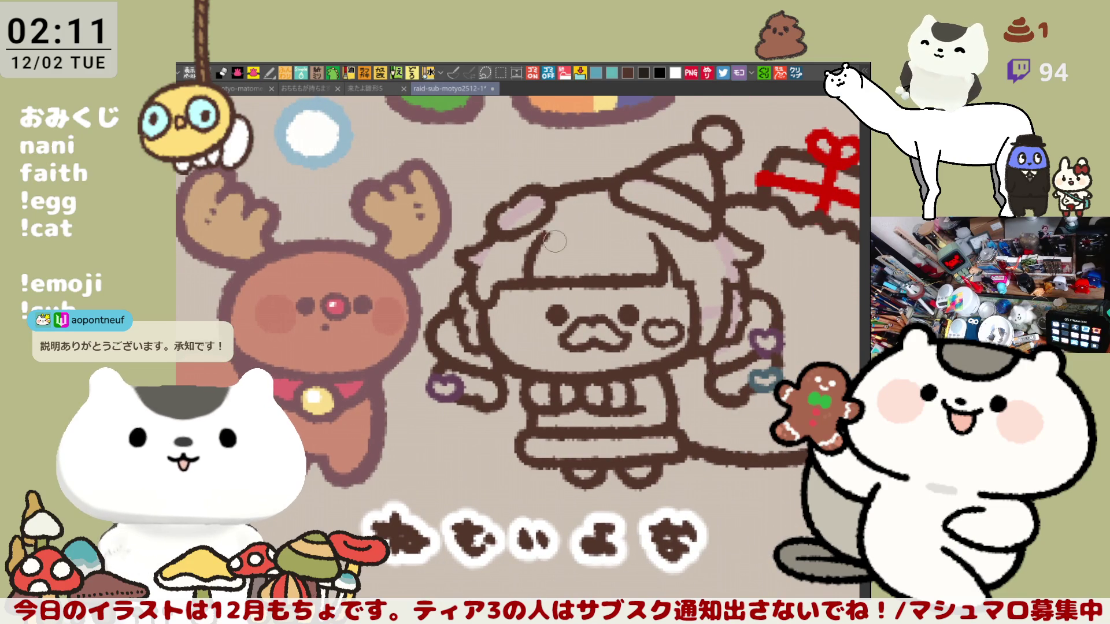
pyautogui.moveTo(511, 359); pyautogui.dragTo(549, 397)
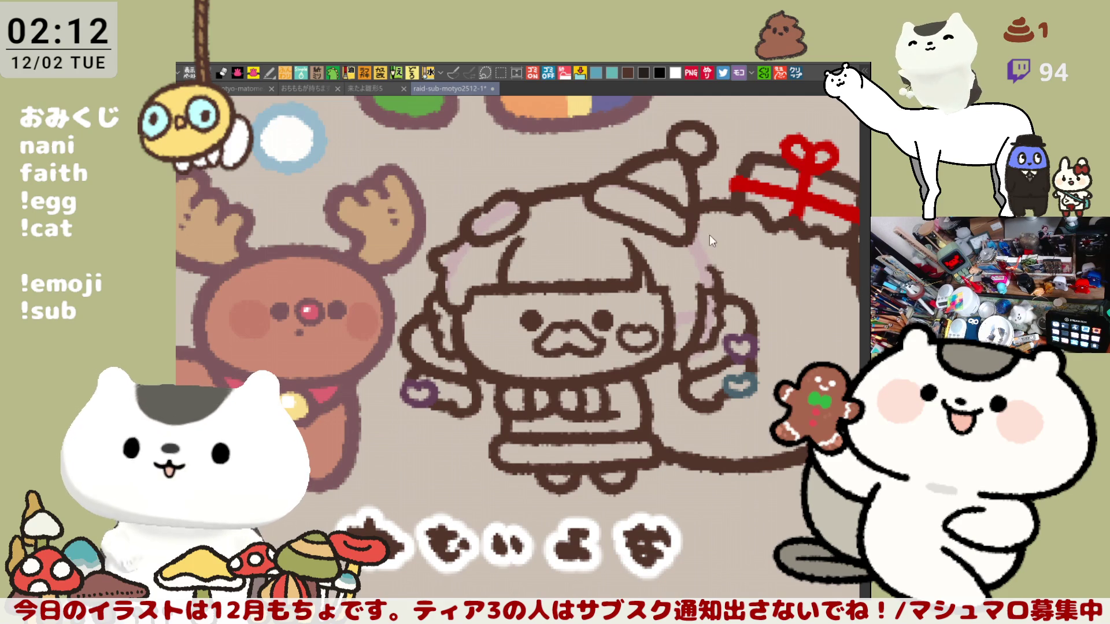
pyautogui.moveTo(695, 230); pyautogui.dragTo(727, 249)
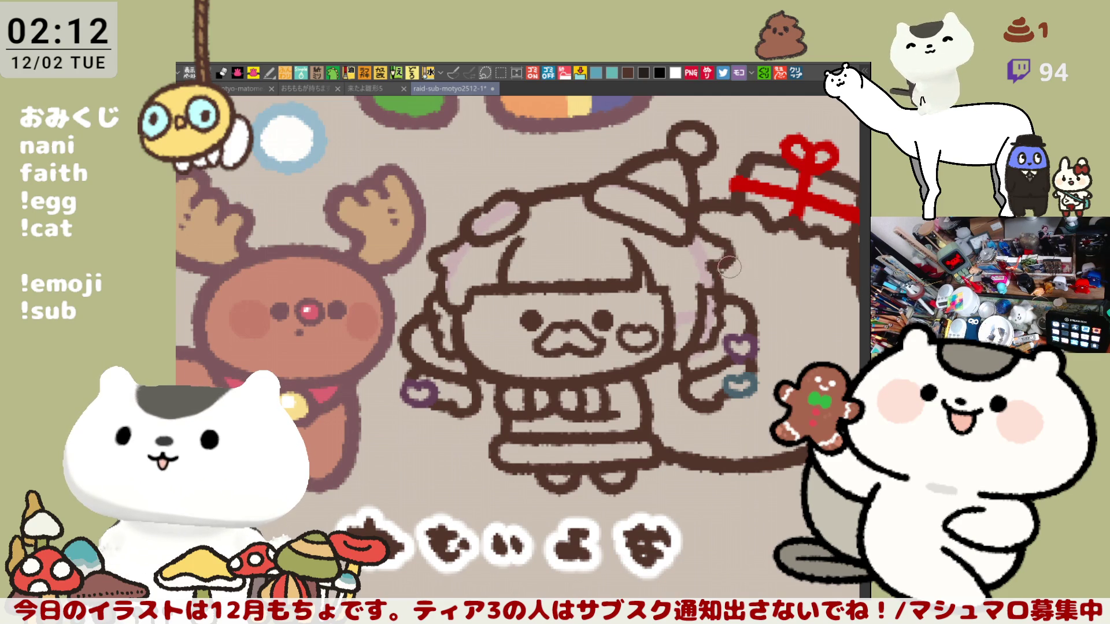
pyautogui.hotkey('ctrl', 'z')
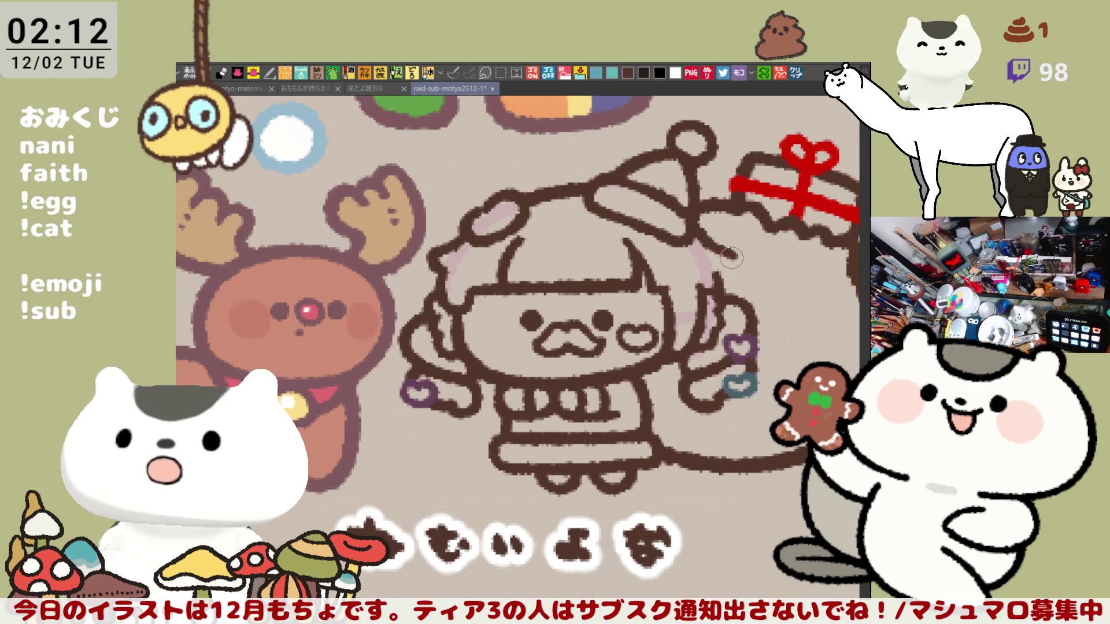
pyautogui.moveTo(723, 248)
pyautogui.mouseDown()
pyautogui.moveTo(719, 266)
pyautogui.moveTo(716, 239)
pyautogui.mouseUp()
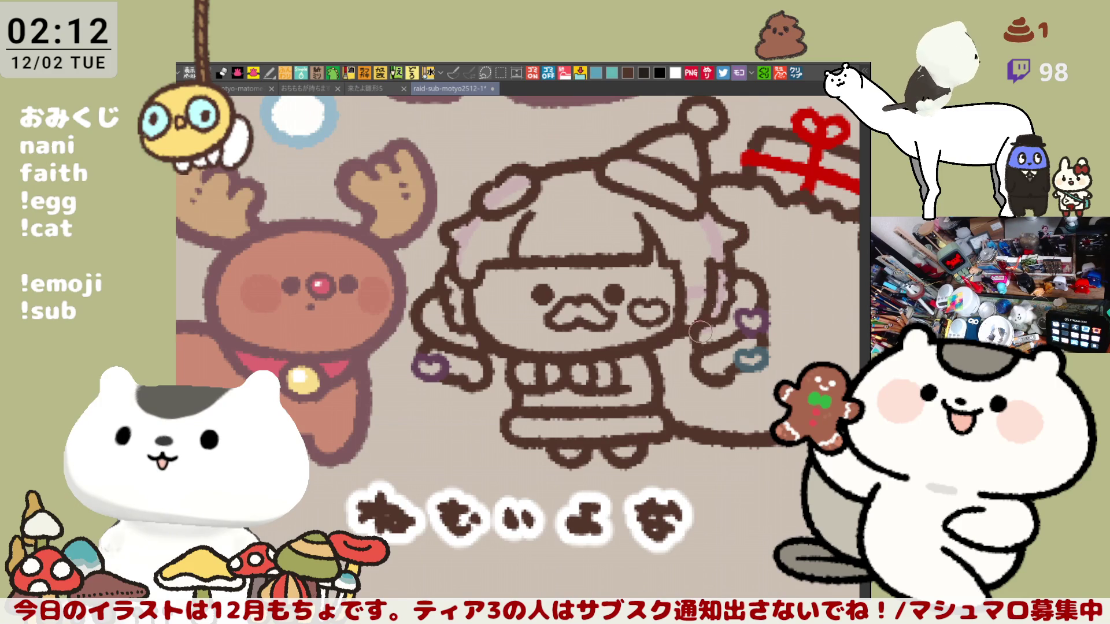
pyautogui.moveTo(699, 332); pyautogui.dragTo(715, 217)
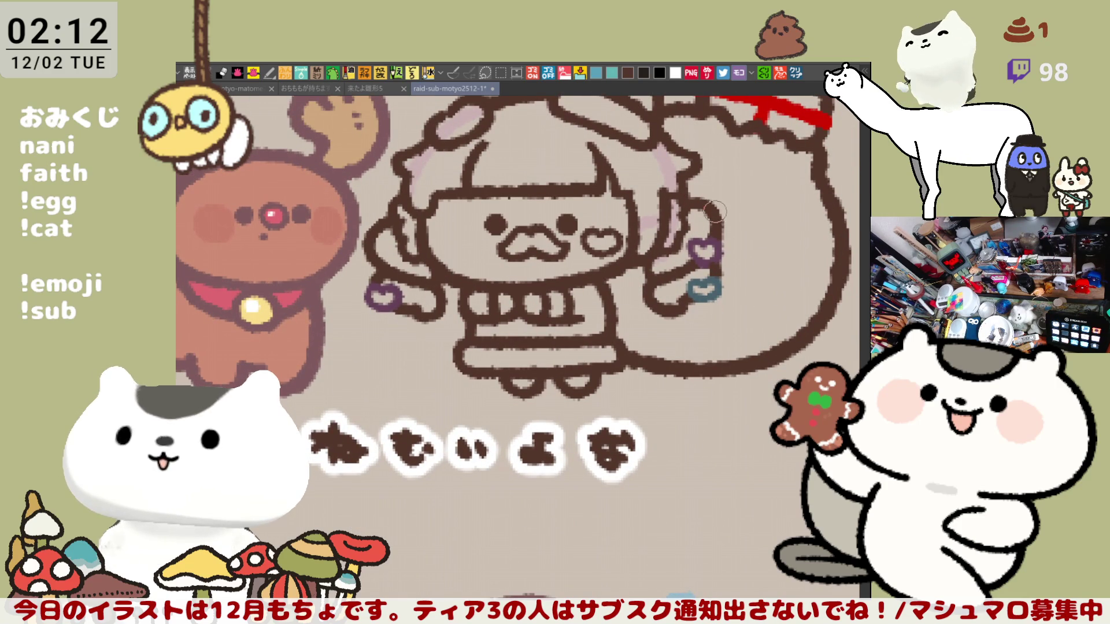
# - Try a teal arc beside the raised hand, then undo it
pyautogui.hscroll(-2, 702, 237)
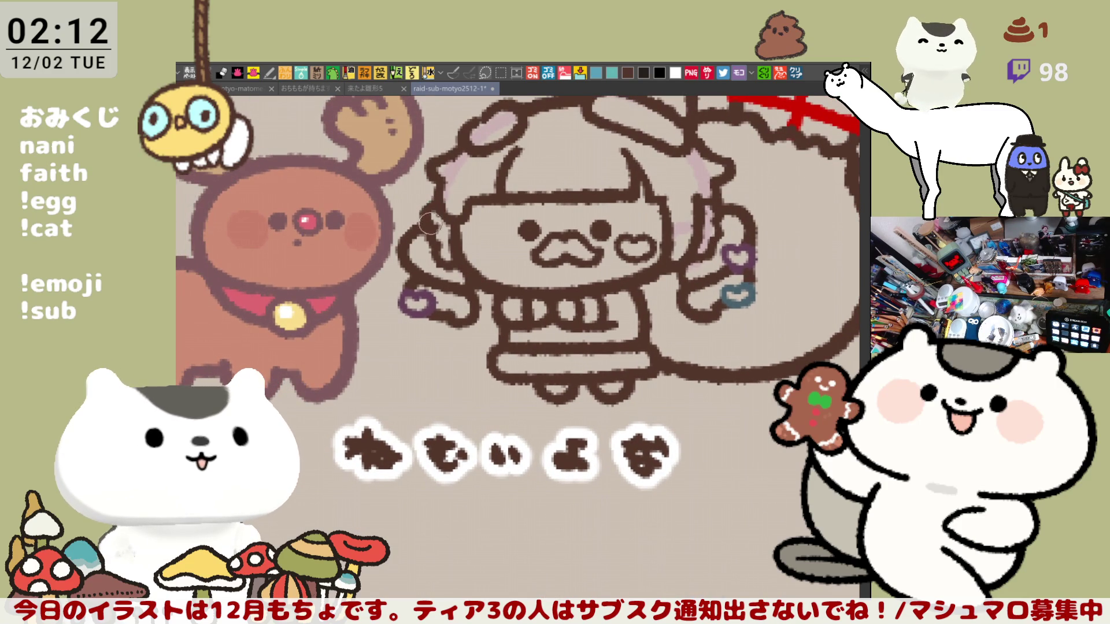
pyautogui.hscroll(-1, 486, 242)
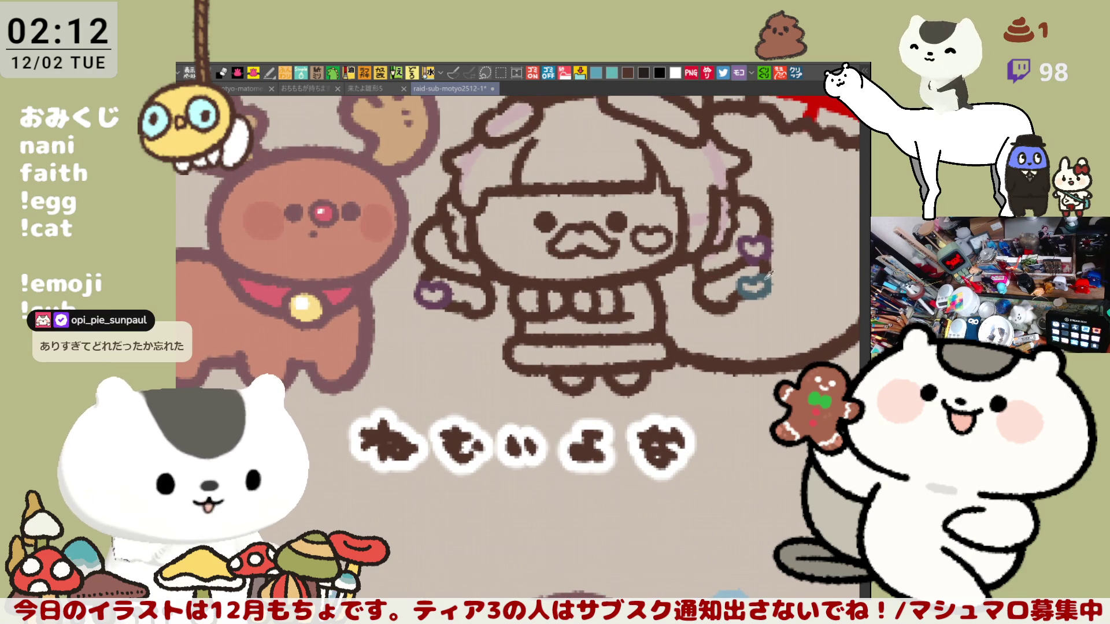
pyautogui.moveTo(416, 222); pyautogui.dragTo(457, 226)
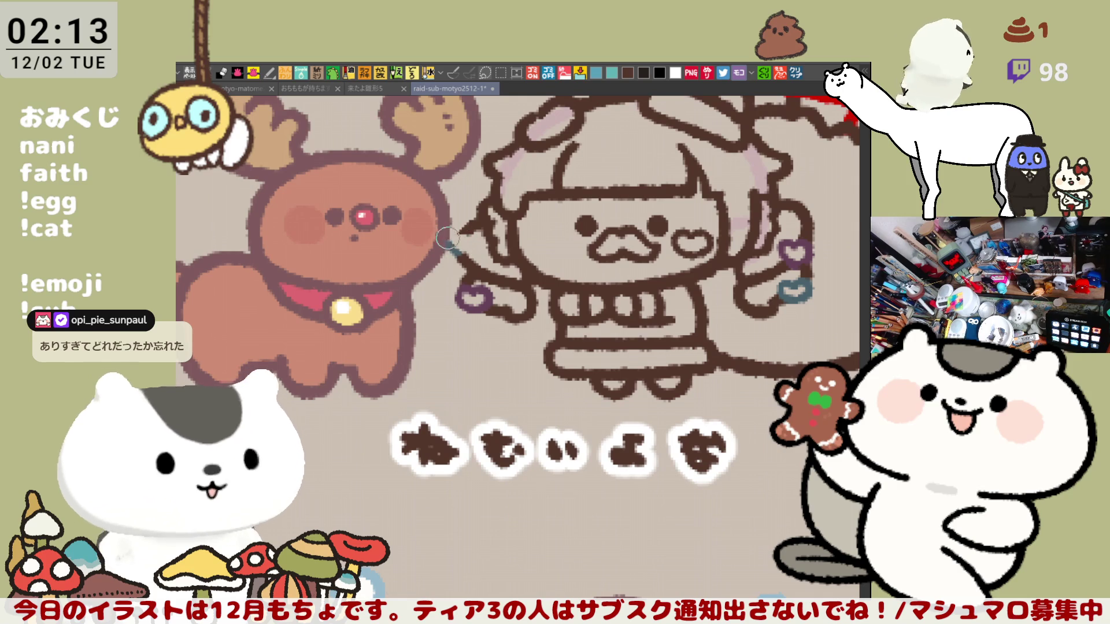
pyautogui.moveTo(458, 254)
pyautogui.mouseDown()
pyautogui.moveTo(471, 234)
pyautogui.moveTo(463, 252)
pyautogui.moveTo(443, 247)
pyautogui.mouseUp()
pyautogui.hotkey('ctrl', 'z')
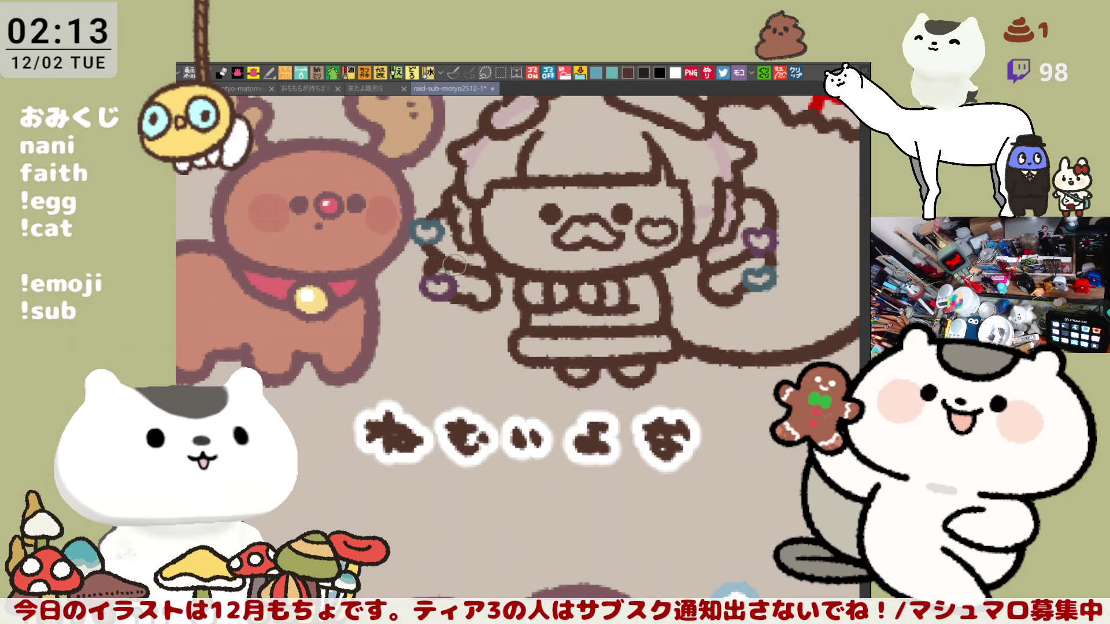
# - Draw a small curl stroke at the top of the girl's hair outline
pyautogui.moveTo(496, 266); pyautogui.dragTo(510, 281)
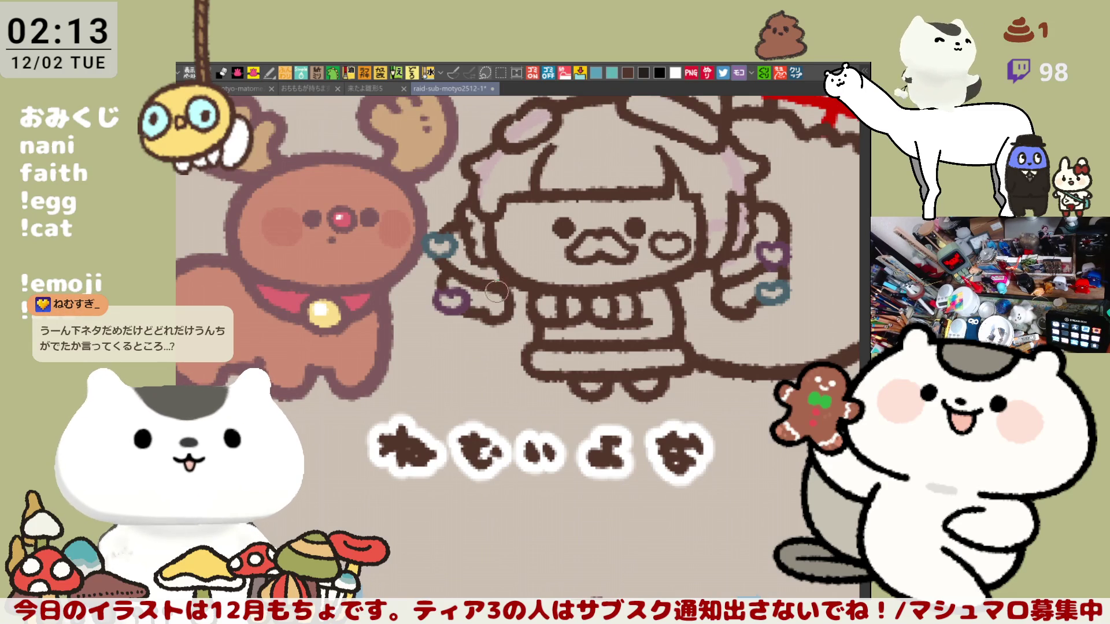
pyautogui.moveTo(496, 292); pyautogui.dragTo(407, 268)
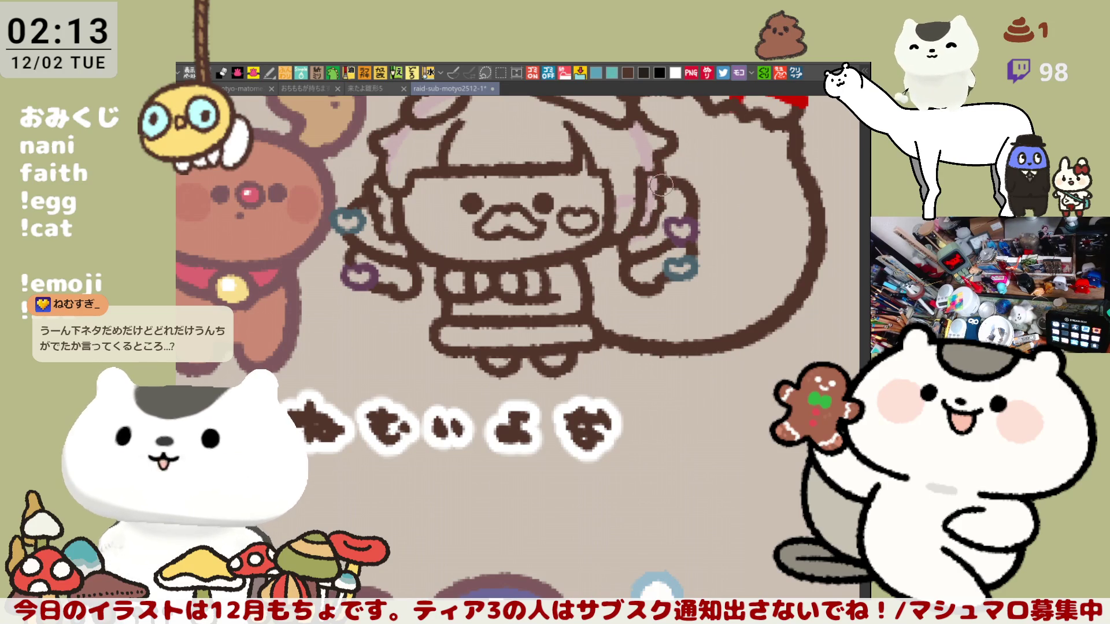
pyautogui.scroll(3, 661, 211)
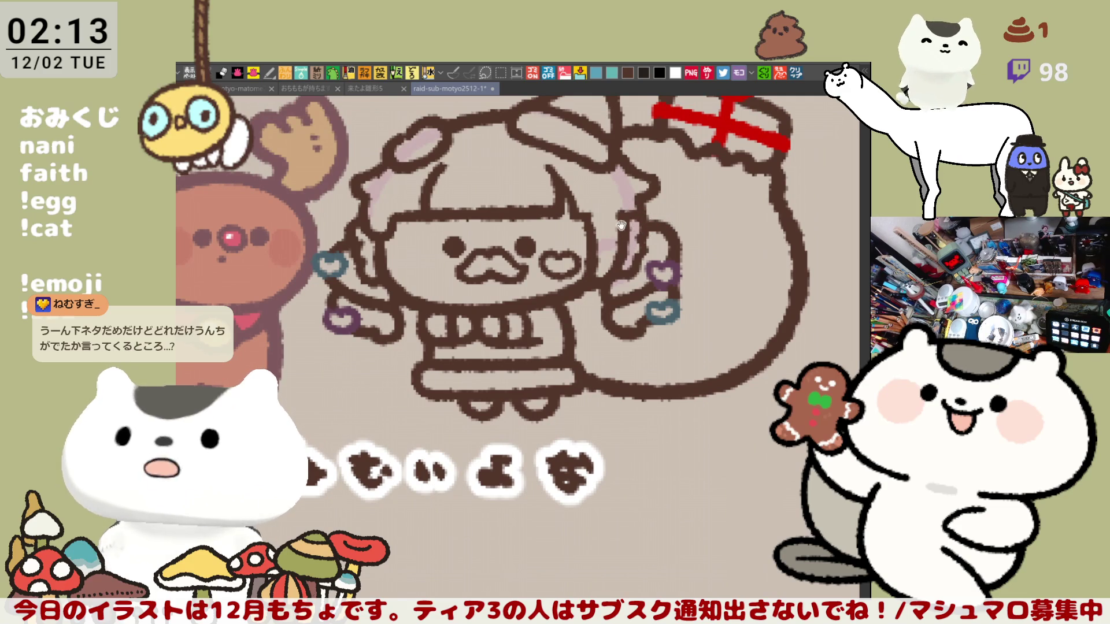
pyautogui.moveTo(621, 225); pyautogui.dragTo(696, 240)
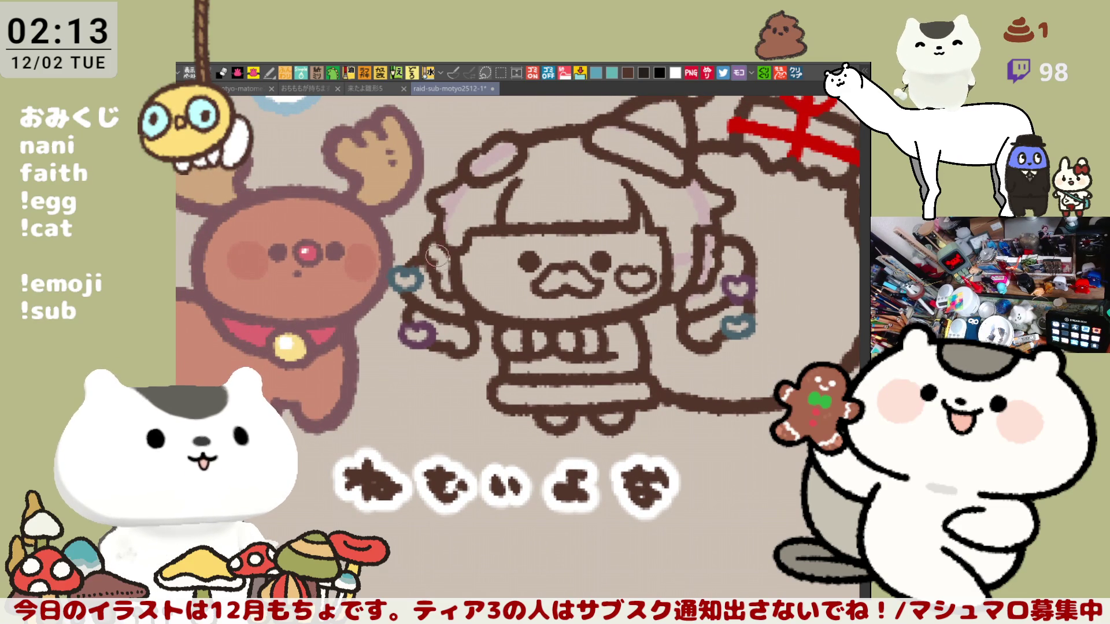
pyautogui.scroll(-2, 430, 258)
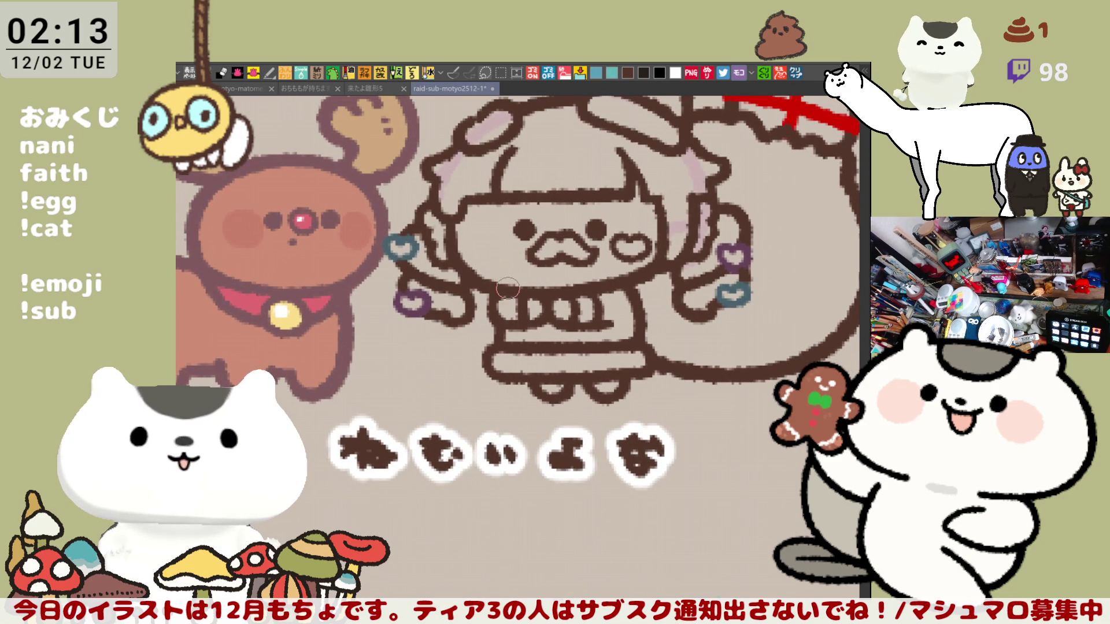
pyautogui.moveTo(478, 243); pyautogui.dragTo(506, 270)
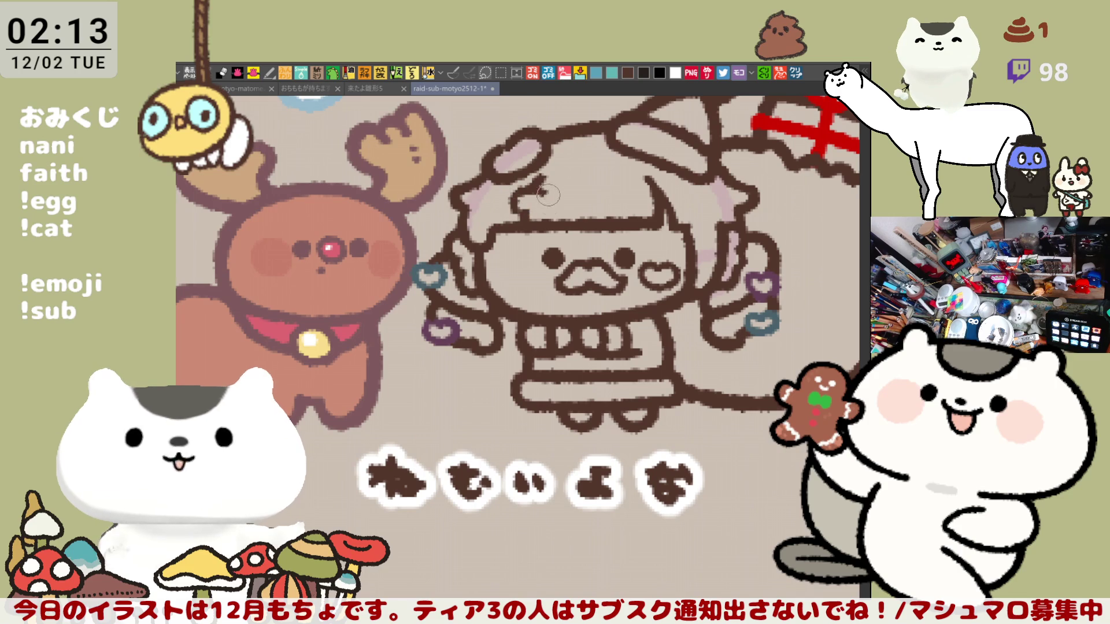
pyautogui.moveTo(541, 191)
pyautogui.mouseDown()
pyautogui.moveTo(517, 207)
pyautogui.moveTo(537, 199)
pyautogui.moveTo(521, 197)
pyautogui.mouseUp()
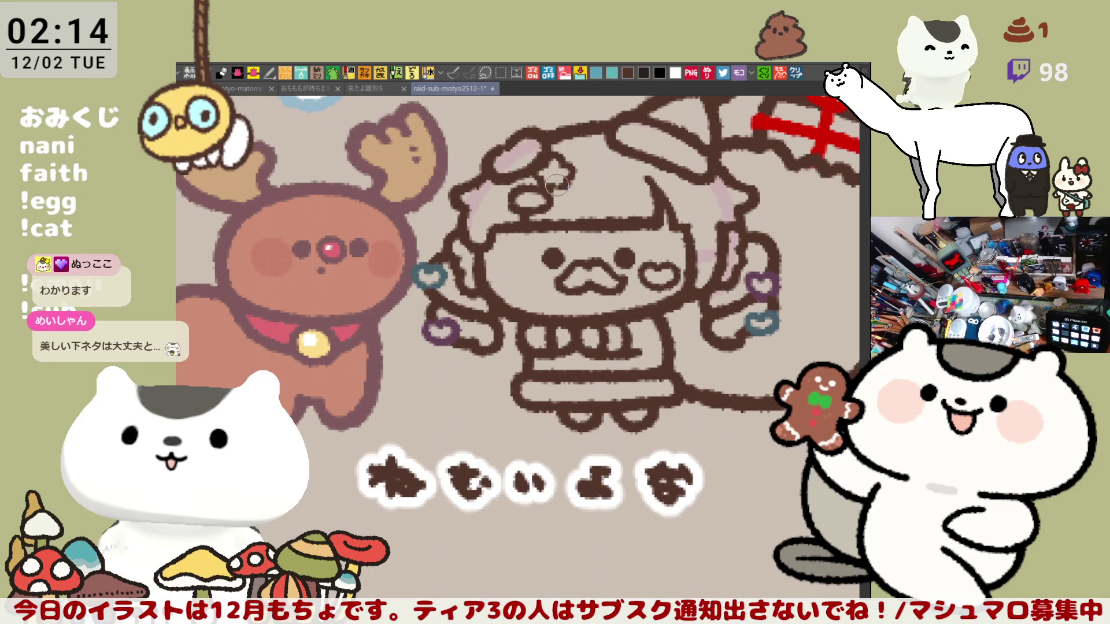
pyautogui.scroll(-2, 582, 199)
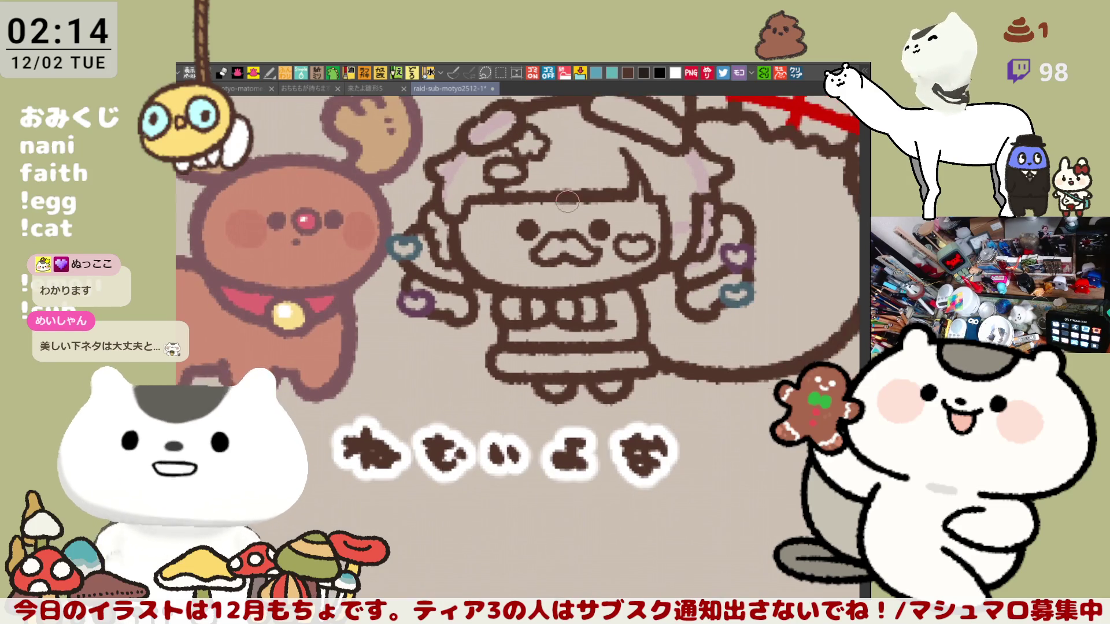
pyautogui.scroll(2, 582, 214)
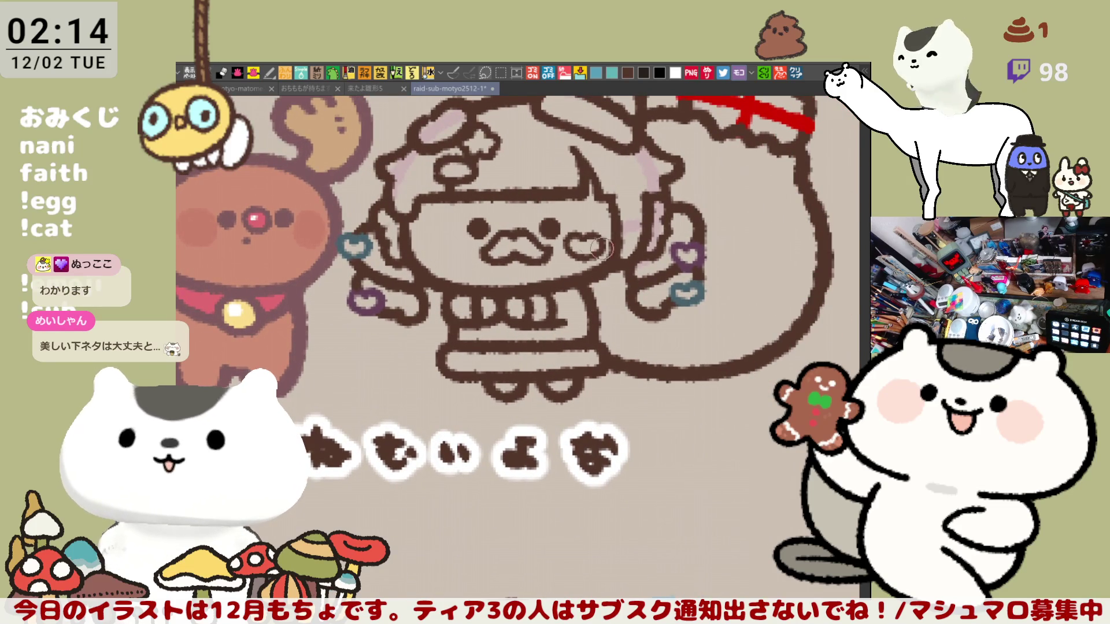
pyautogui.moveTo(589, 247); pyautogui.dragTo(624, 260)
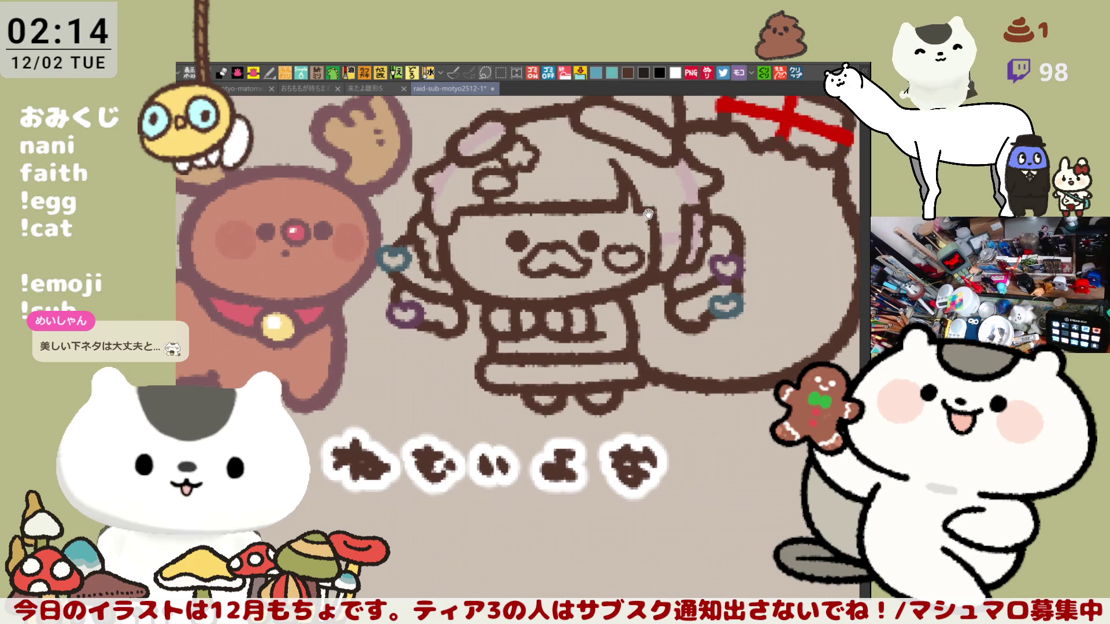
pyautogui.moveTo(648, 219); pyautogui.dragTo(662, 220)
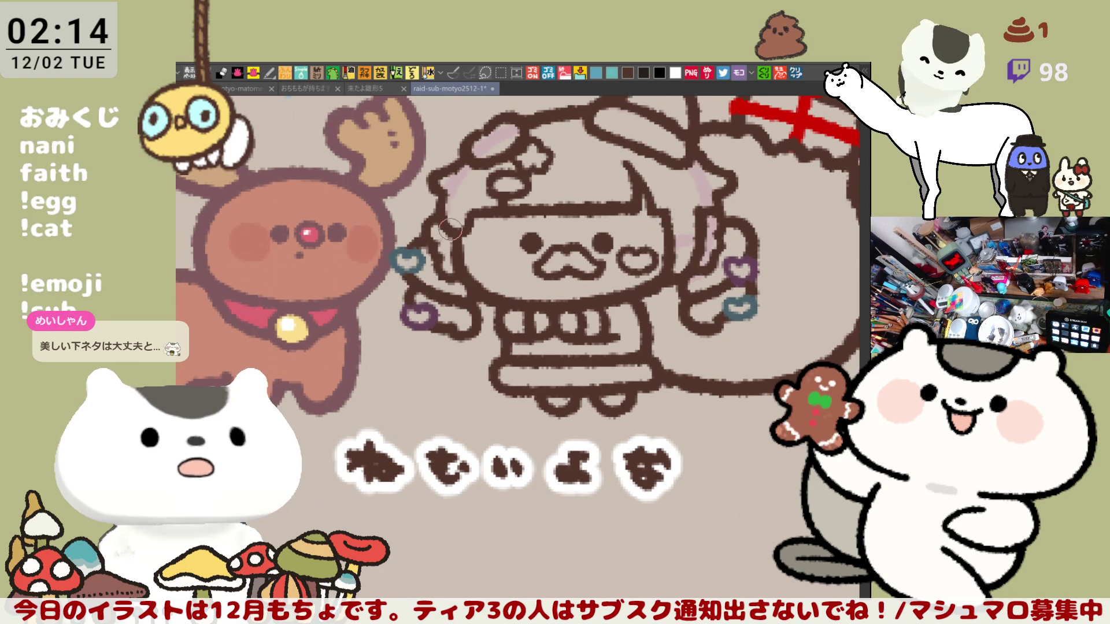
pyautogui.moveTo(474, 247)
pyautogui.mouseDown()
pyautogui.moveTo(587, 296)
pyautogui.moveTo(550, 263)
pyautogui.mouseUp()
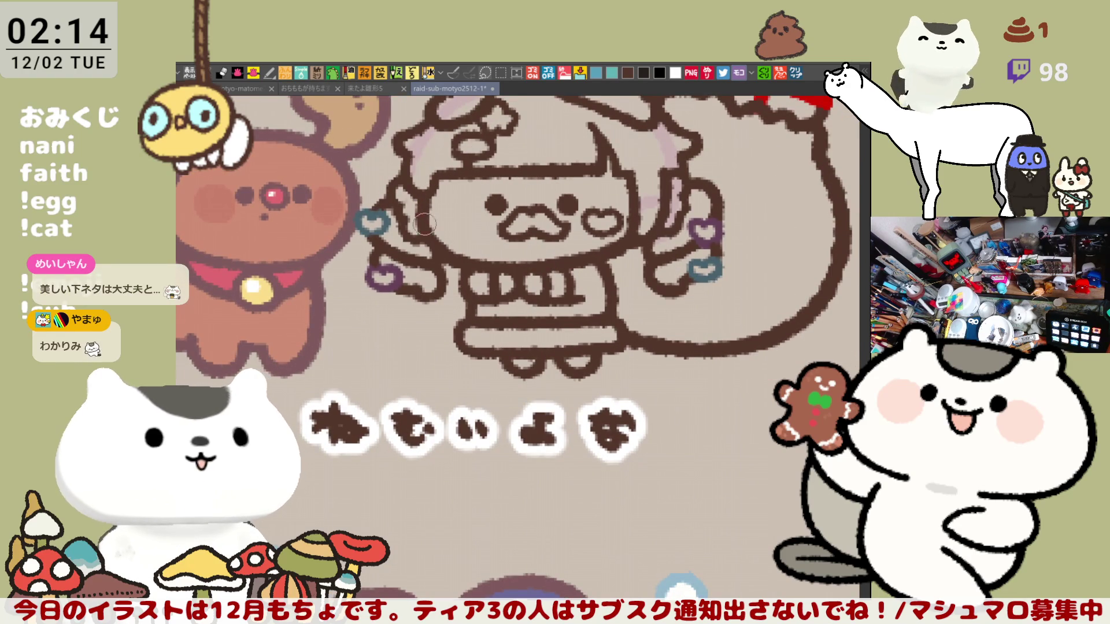
pyautogui.moveTo(478, 224)
pyautogui.mouseDown()
pyautogui.moveTo(495, 252)
pyautogui.moveTo(476, 279)
pyautogui.mouseUp()
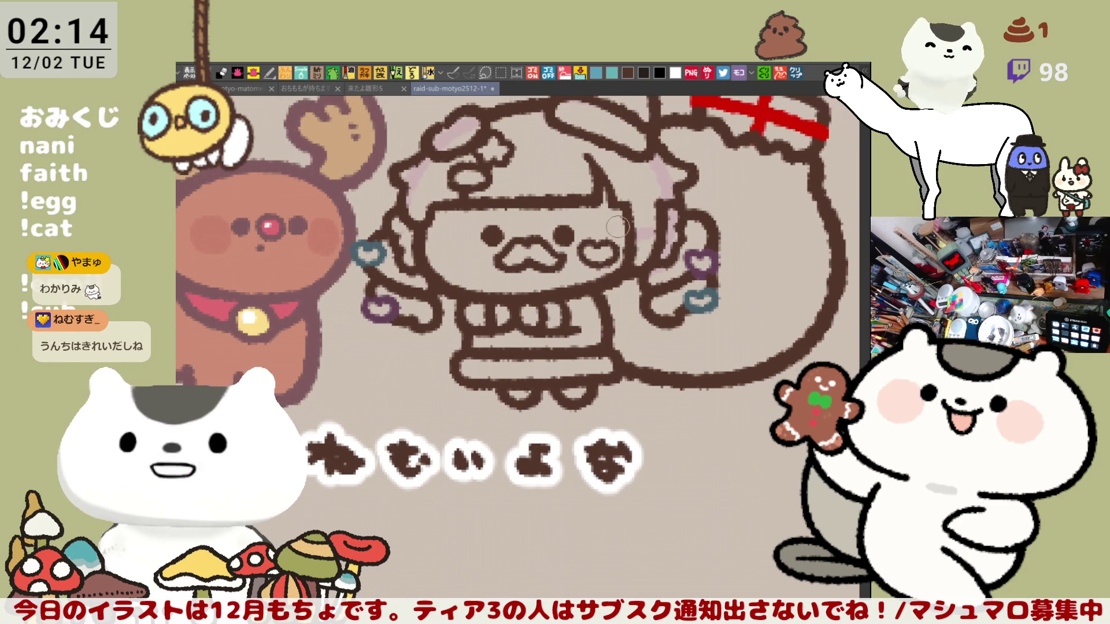
pyautogui.moveTo(622, 220)
pyautogui.mouseDown()
pyautogui.moveTo(630, 275)
pyautogui.moveTo(653, 276)
pyautogui.mouseUp()
pyautogui.scroll(-3, 661, 283)
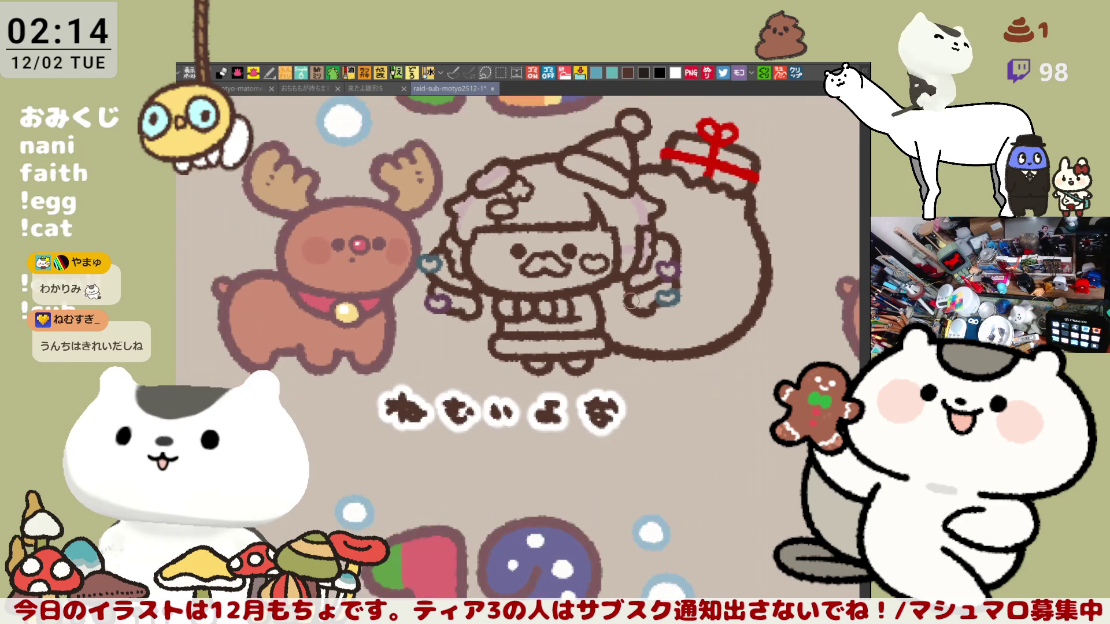
pyautogui.scroll(1, 618, 308)
pyautogui.scroll(5, 539, 343)
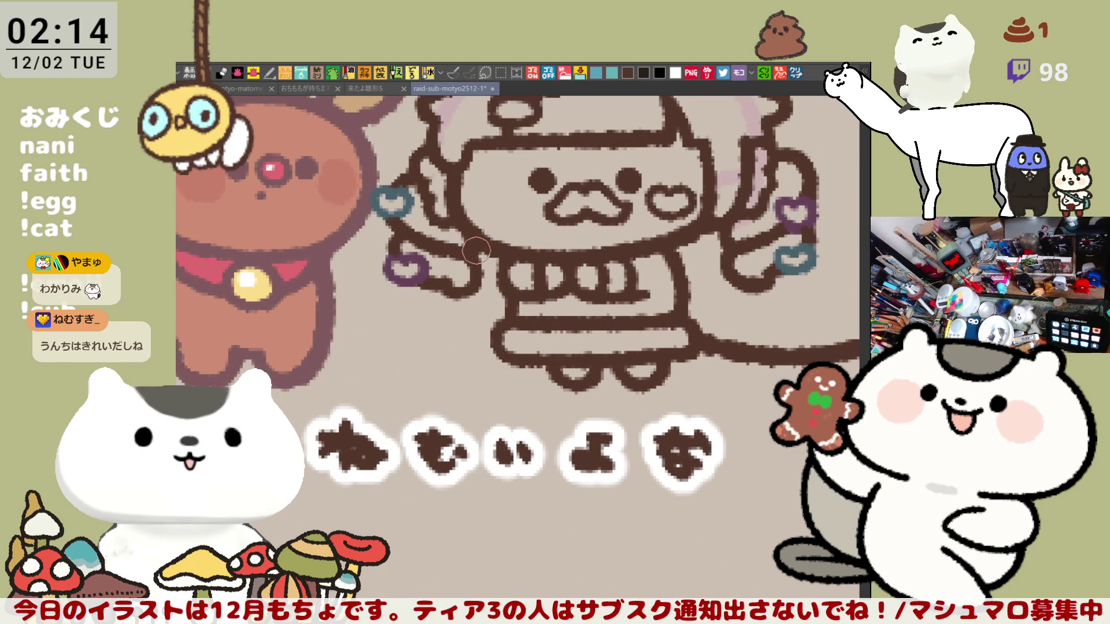
pyautogui.scroll(-2, 577, 301)
pyautogui.scroll(2, 653, 342)
pyautogui.scroll(-1, 653, 342)
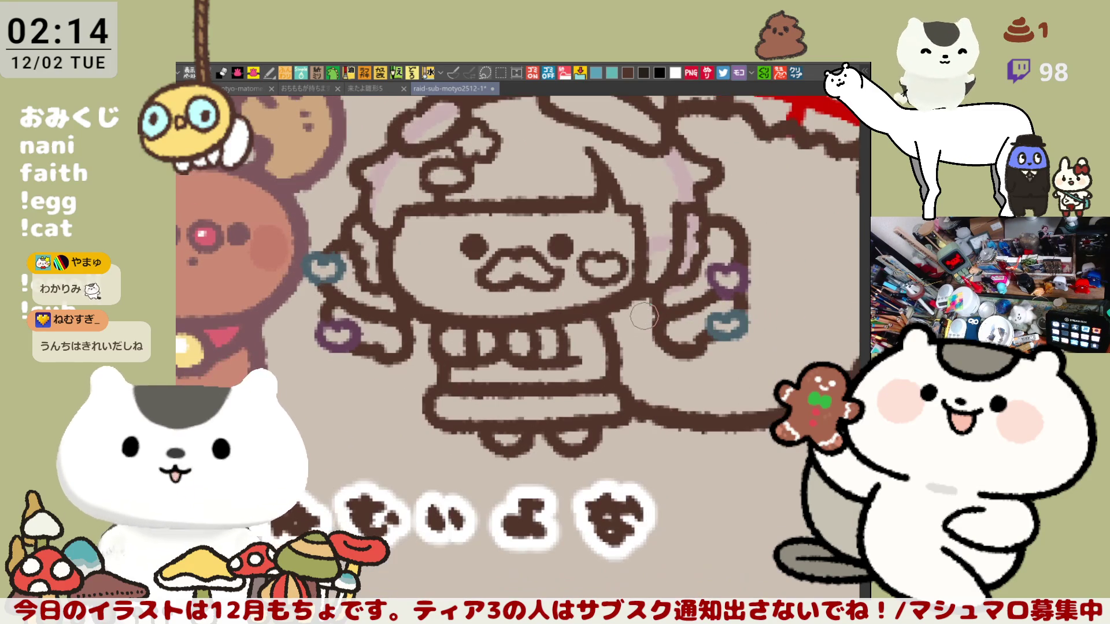
pyautogui.scroll(2, 420, 292)
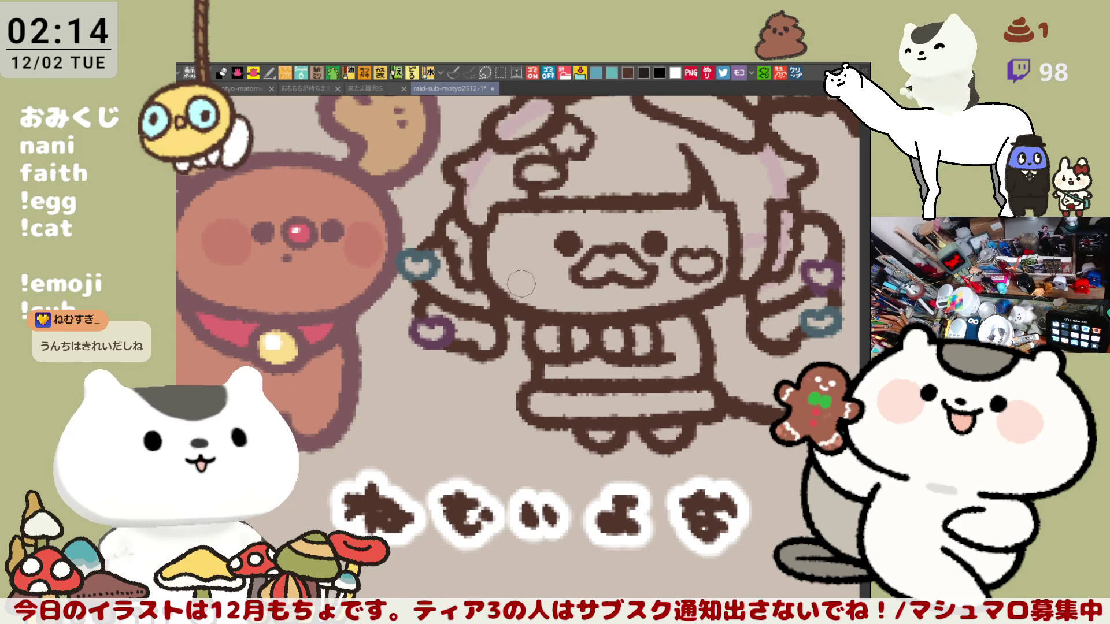
# - Zoom out to show the 12 numerals, reindeer, girl, gift sack and lettering together
pyautogui.moveTo(702, 318); pyautogui.dragTo(565, 381)
pyautogui.scroll(-1, 566, 382)
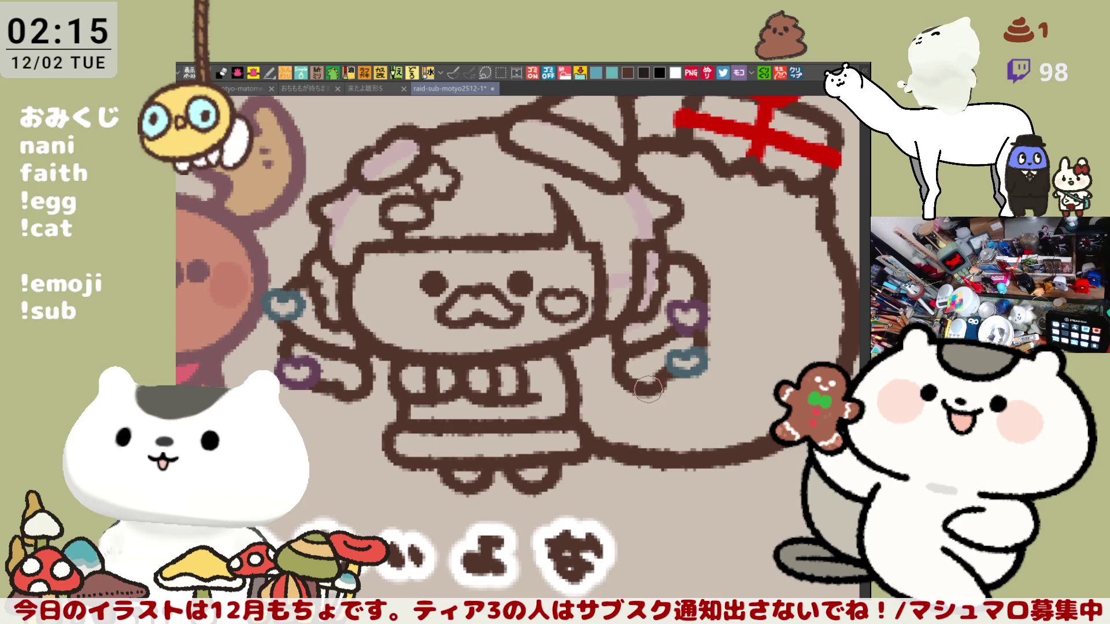
pyautogui.hscroll(-3, 647, 378)
pyautogui.scroll(-1, 642, 338)
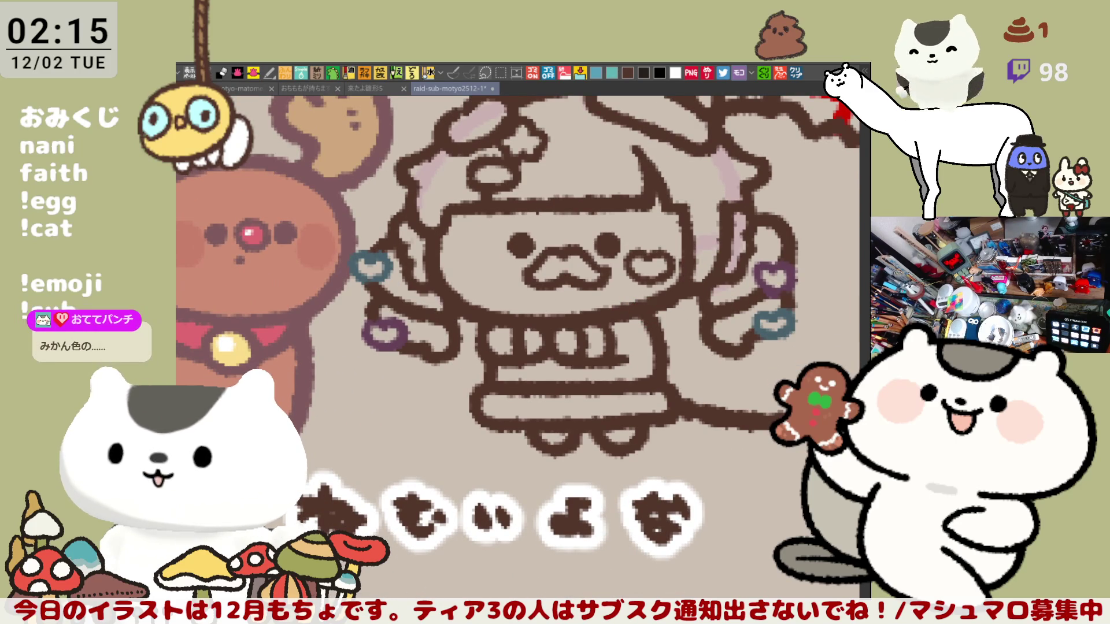
pyautogui.moveTo(723, 405); pyautogui.dragTo(657, 463)
pyautogui.scroll(-3, 660, 392)
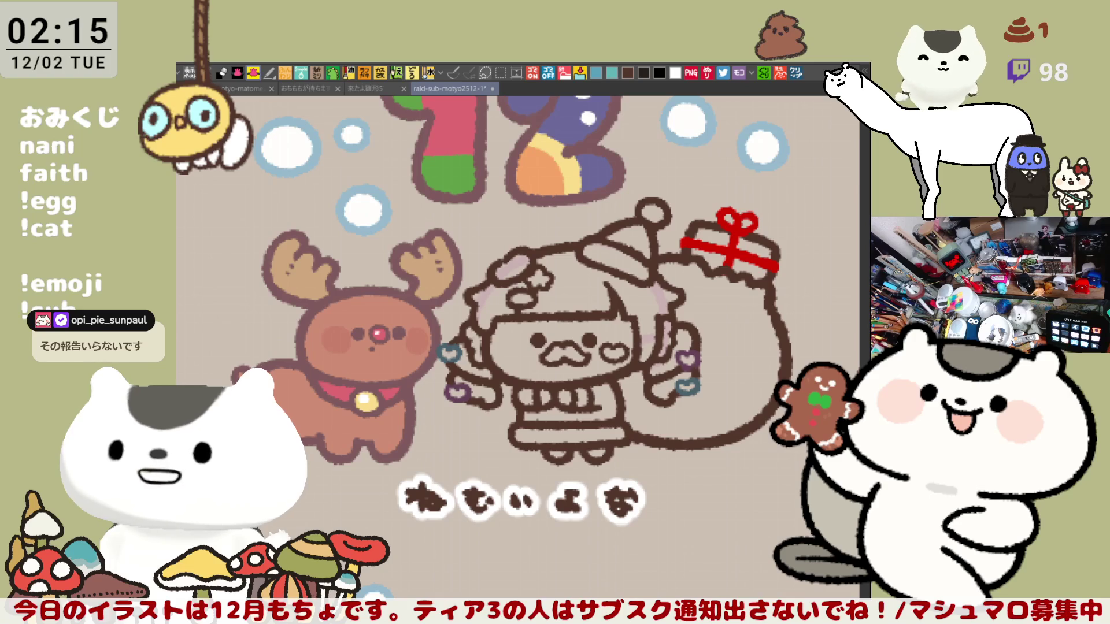
# - Recentre and zoom in on the smiling girl's face under her pompom Santa hat
pyautogui.moveTo(647, 412); pyautogui.dragTo(612, 422)
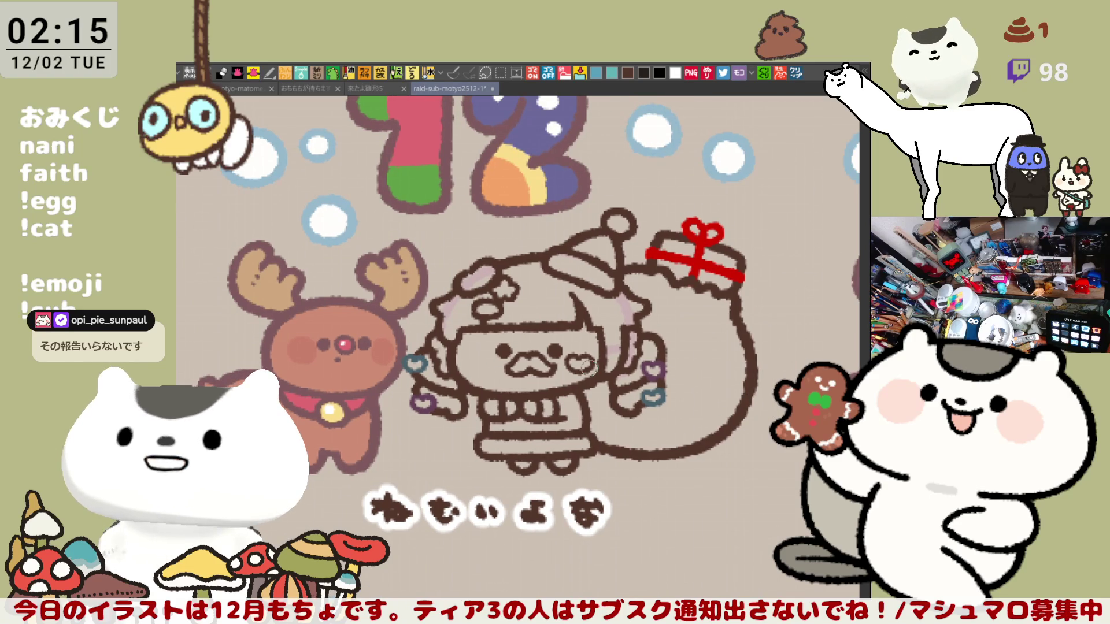
pyautogui.scroll(3, 588, 368)
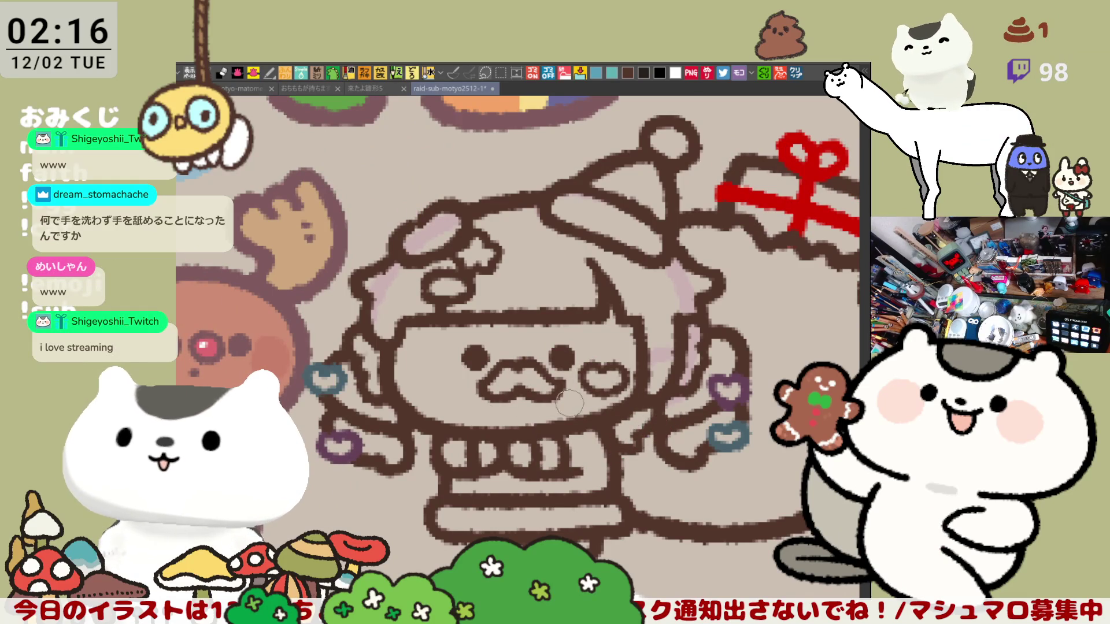
# - Stroke light pink over the upper-right part of the sack's brown outline
pyautogui.hscroll(-3, 570, 403)
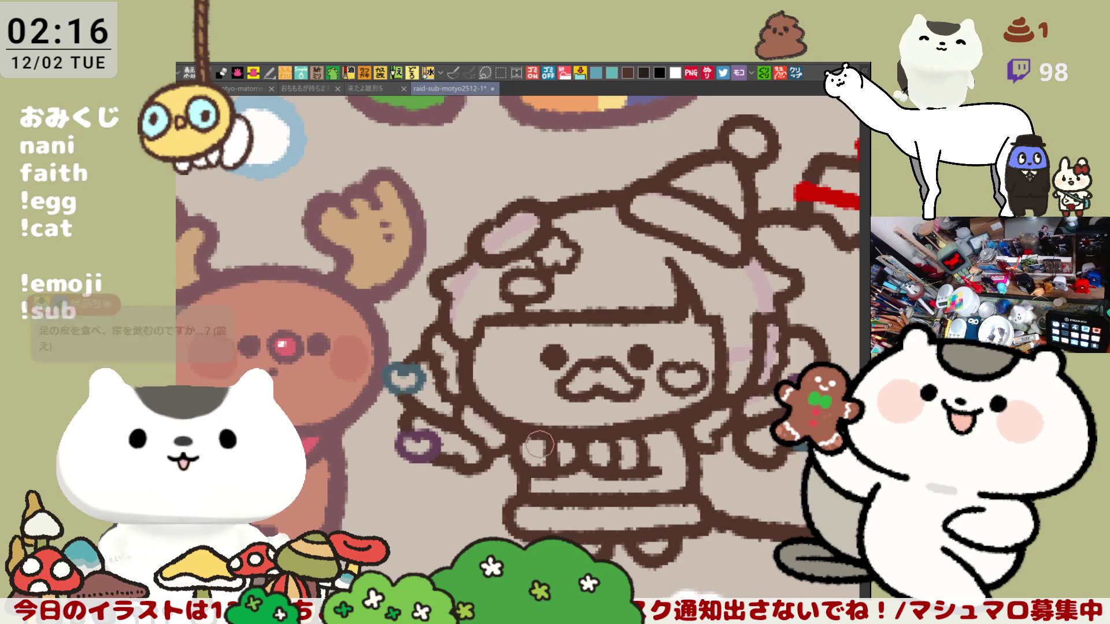
pyautogui.hscroll(3, 544, 400)
pyautogui.moveTo(543, 401)
pyautogui.mouseDown()
pyautogui.moveTo(574, 408)
pyautogui.moveTo(543, 389)
pyautogui.mouseUp()
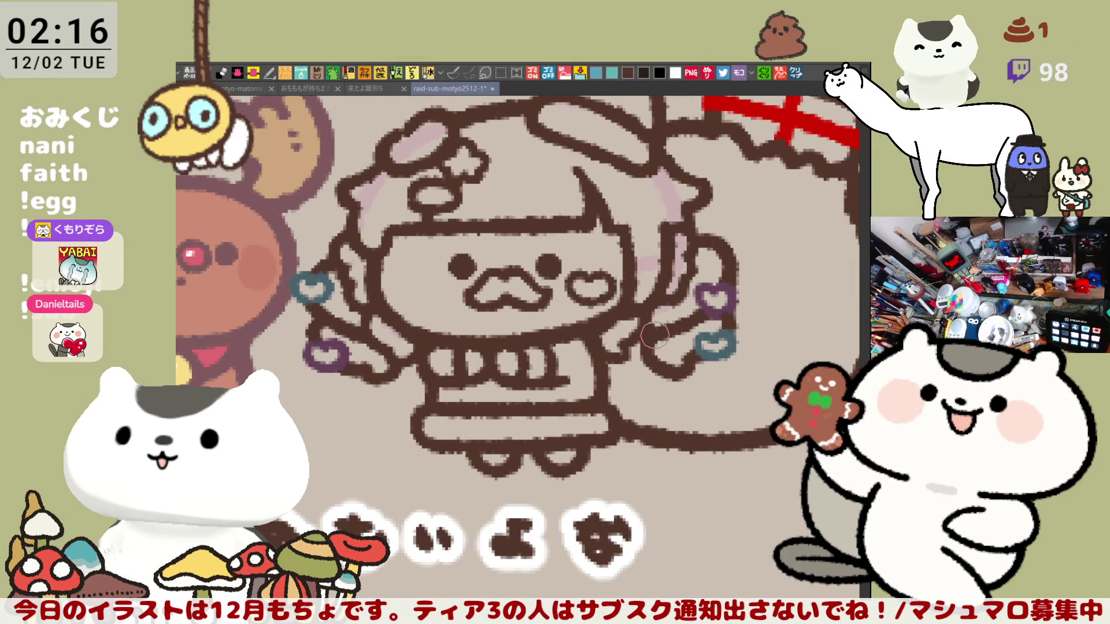
pyautogui.scroll(-3, 671, 371)
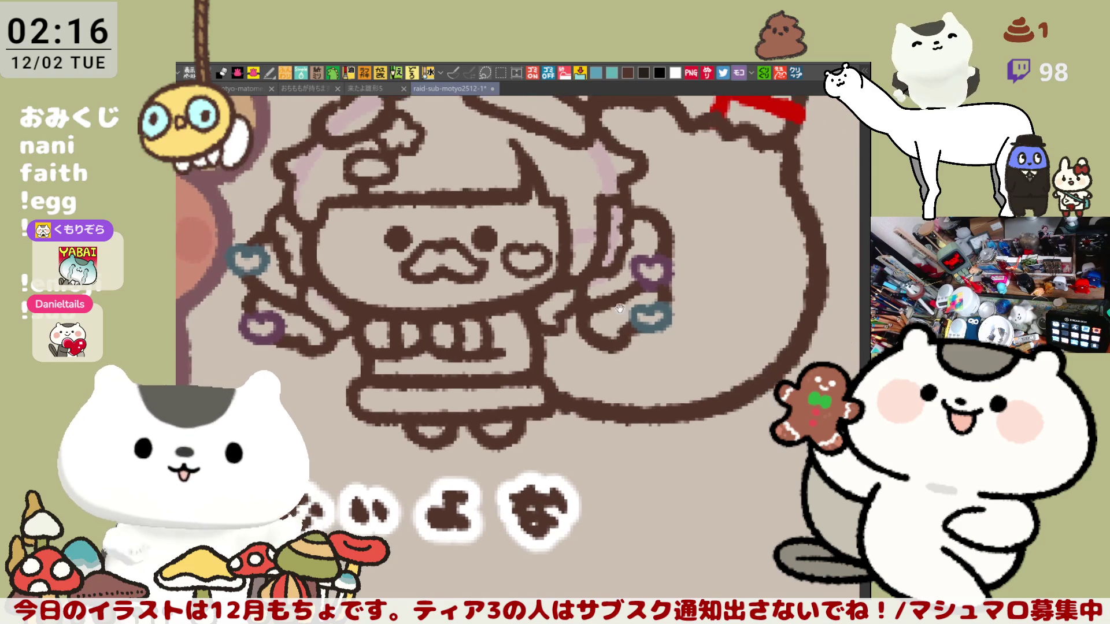
pyautogui.scroll(3, 714, 286)
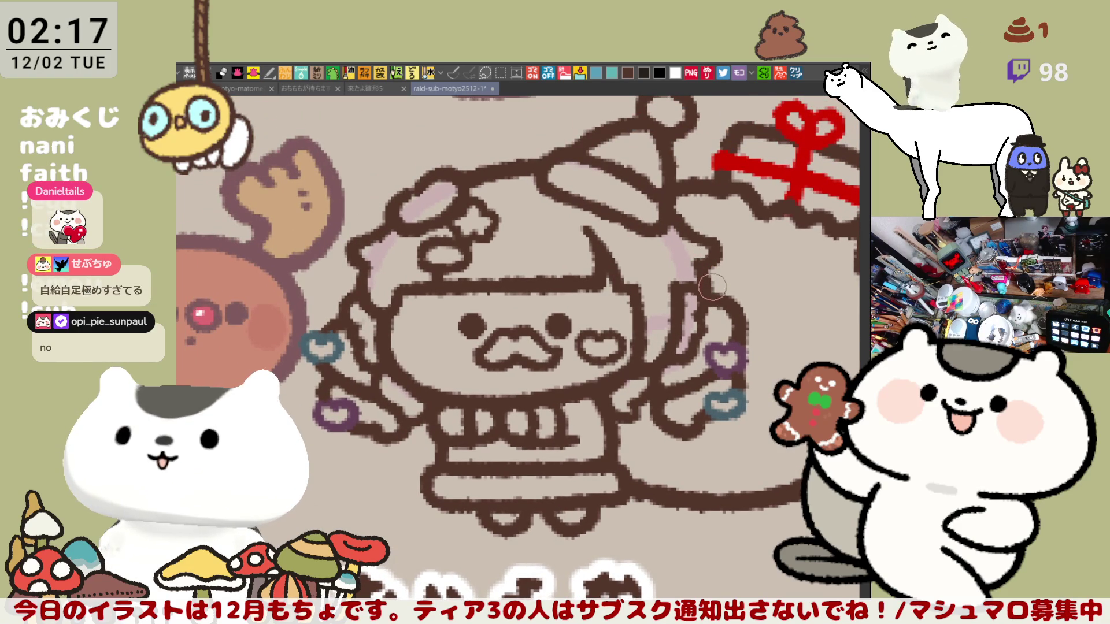
pyautogui.scroll(-2, 714, 279)
pyautogui.scroll(2, 640, 301)
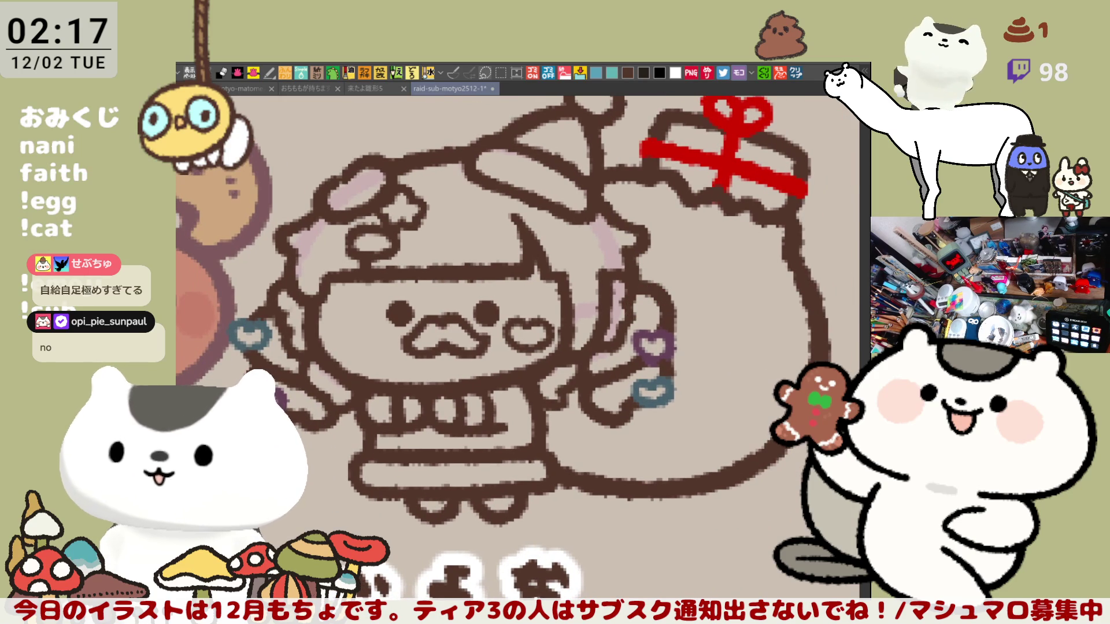
pyautogui.scroll(-1, 664, 344)
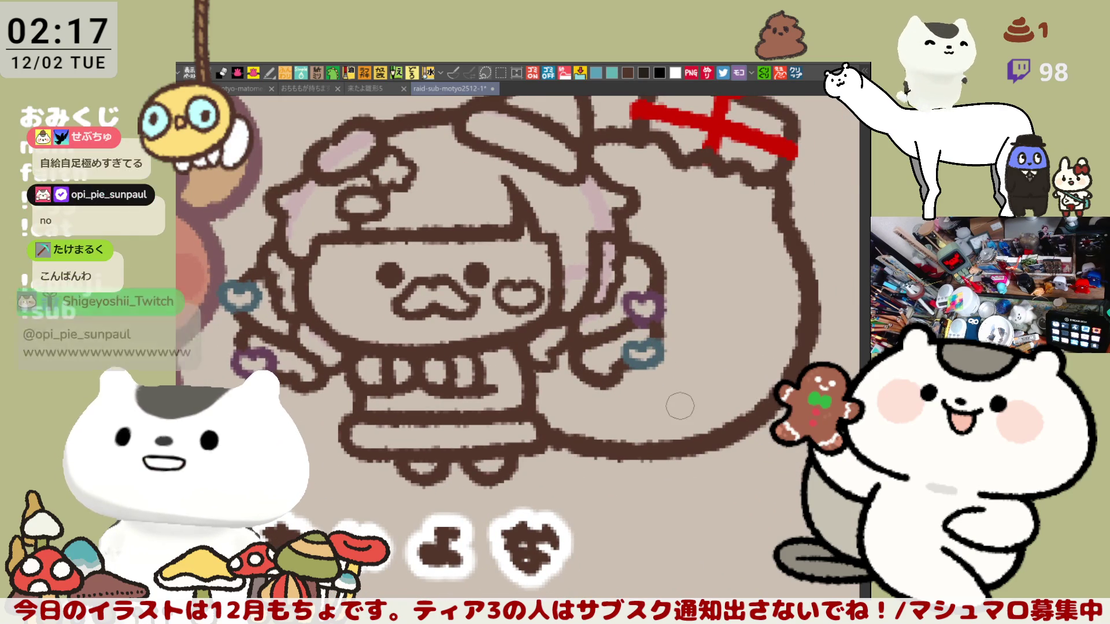
pyautogui.scroll(-1, 684, 408)
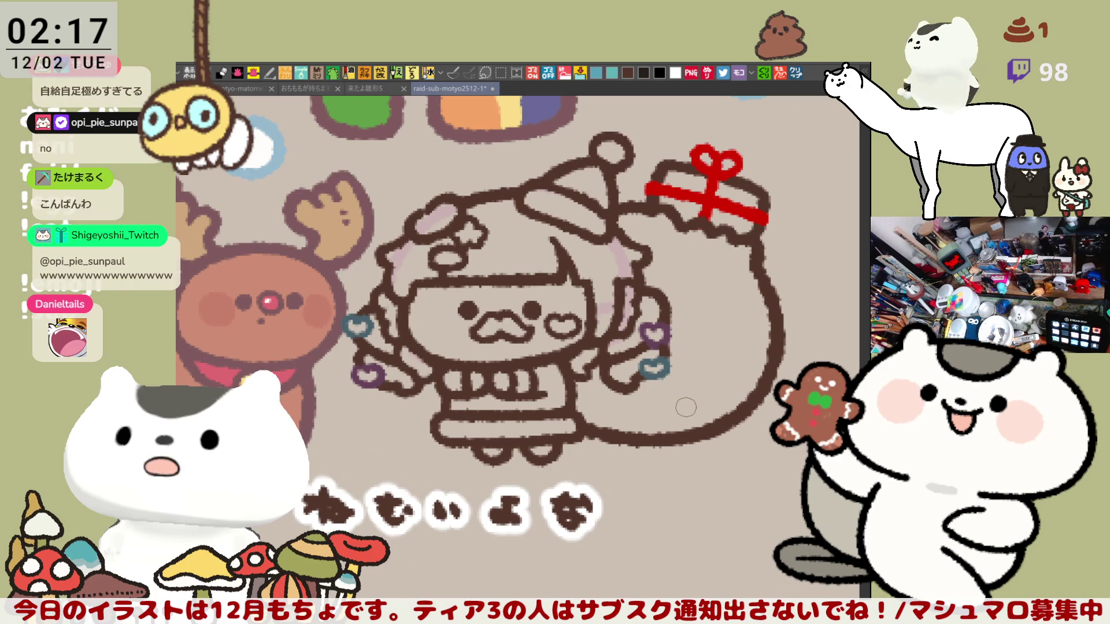
pyautogui.scroll(2, 592, 305)
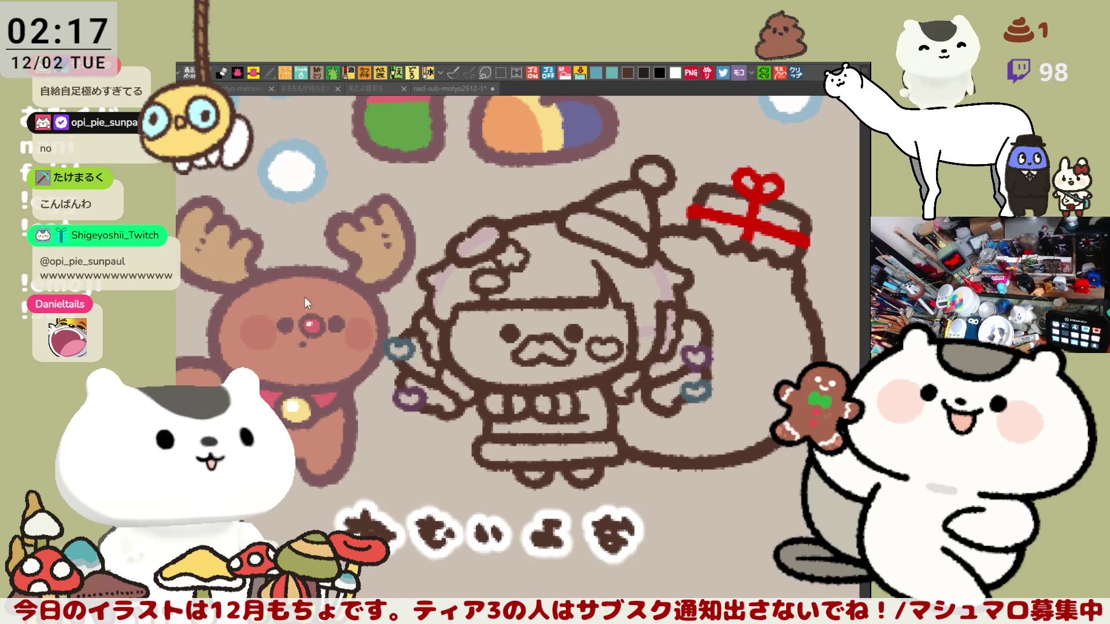
pyautogui.hscroll(3, 520, 330)
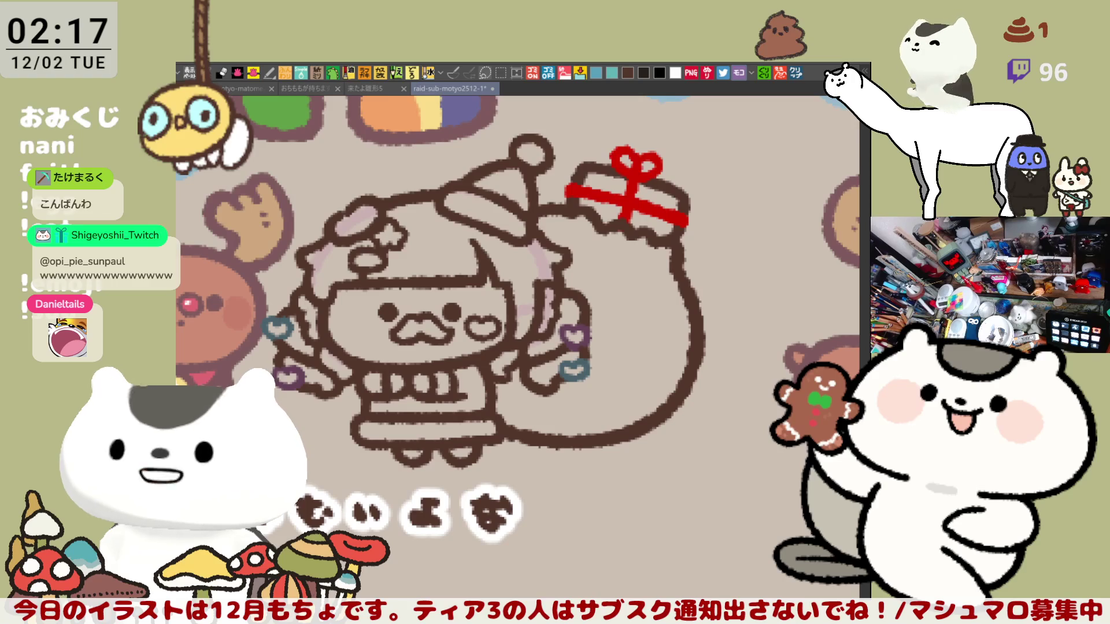
pyautogui.moveTo(689, 298)
pyautogui.mouseDown()
pyautogui.moveTo(711, 320)
pyautogui.moveTo(685, 287)
pyautogui.mouseUp()
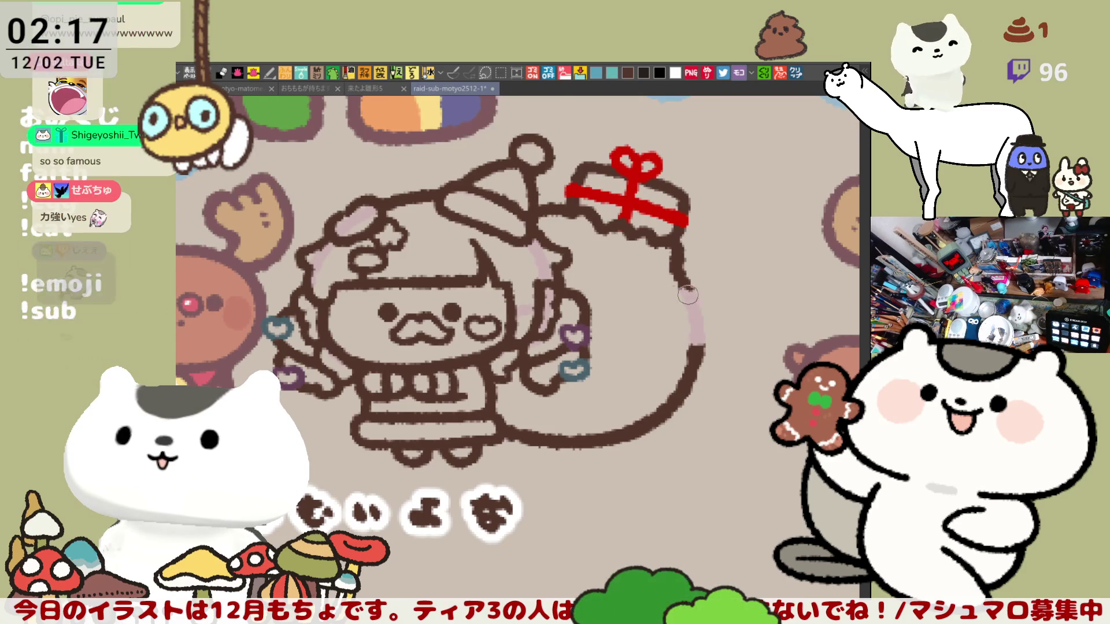
# - Check the sack in a mirrored view, then extend the pink highlight down below the red bow
pyautogui.press('h')
pyautogui.hscroll(-5, 665, 231)
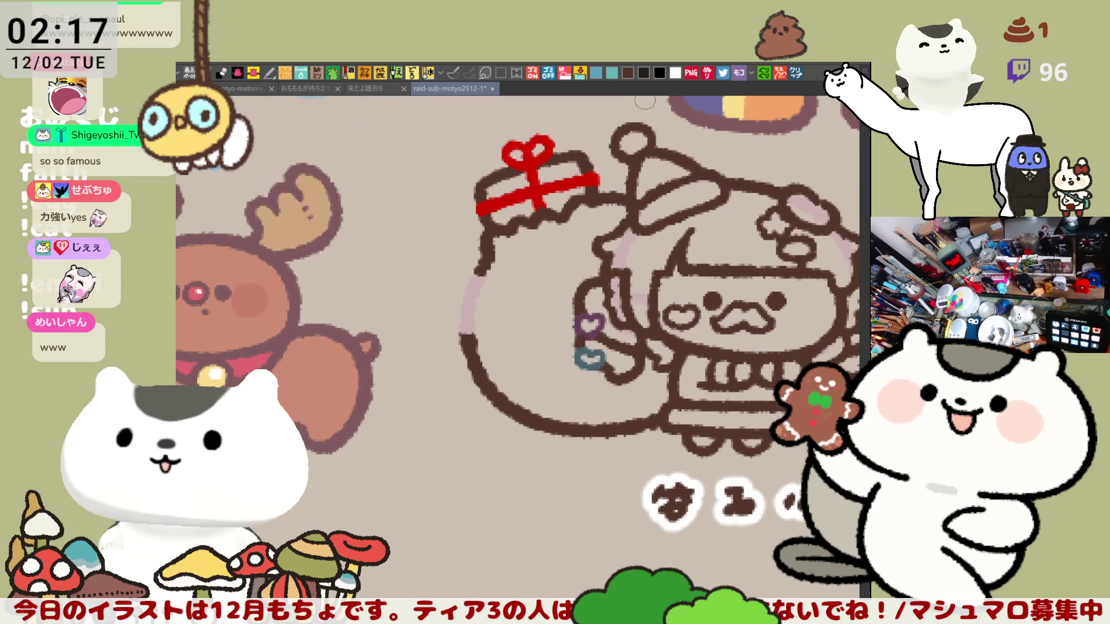
pyautogui.moveTo(438, 362); pyautogui.dragTo(478, 380)
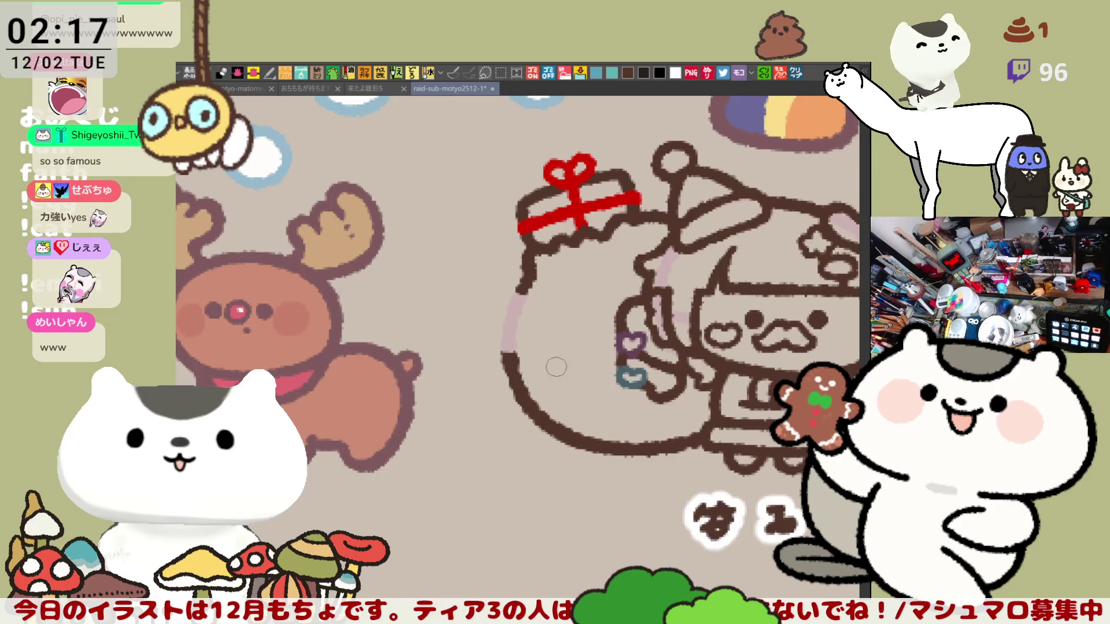
pyautogui.scroll(4, 556, 366)
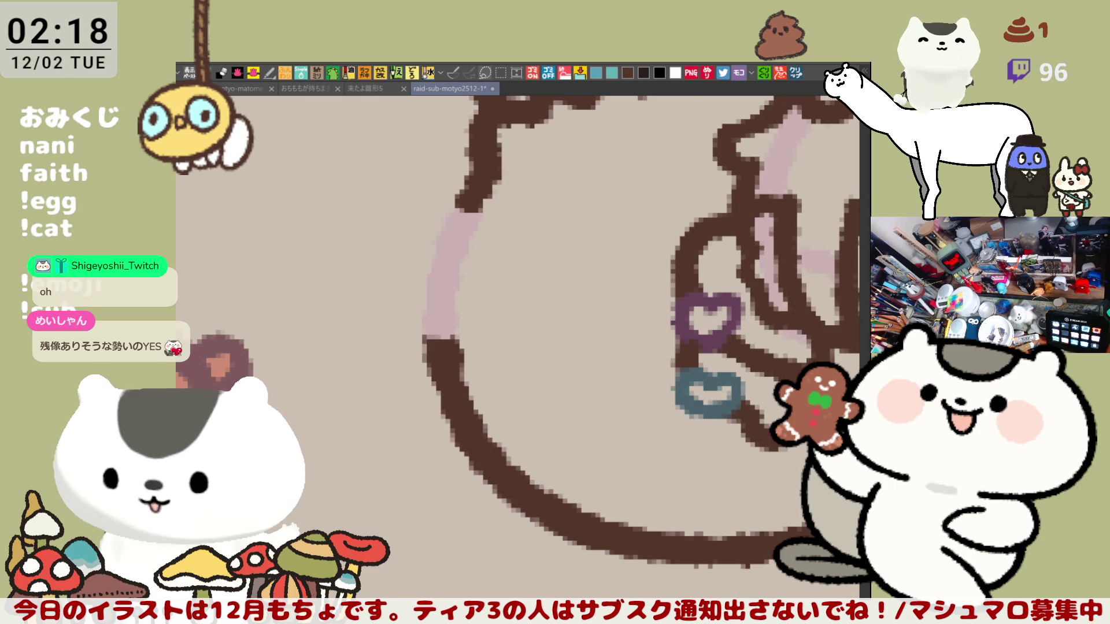
pyautogui.press('h')
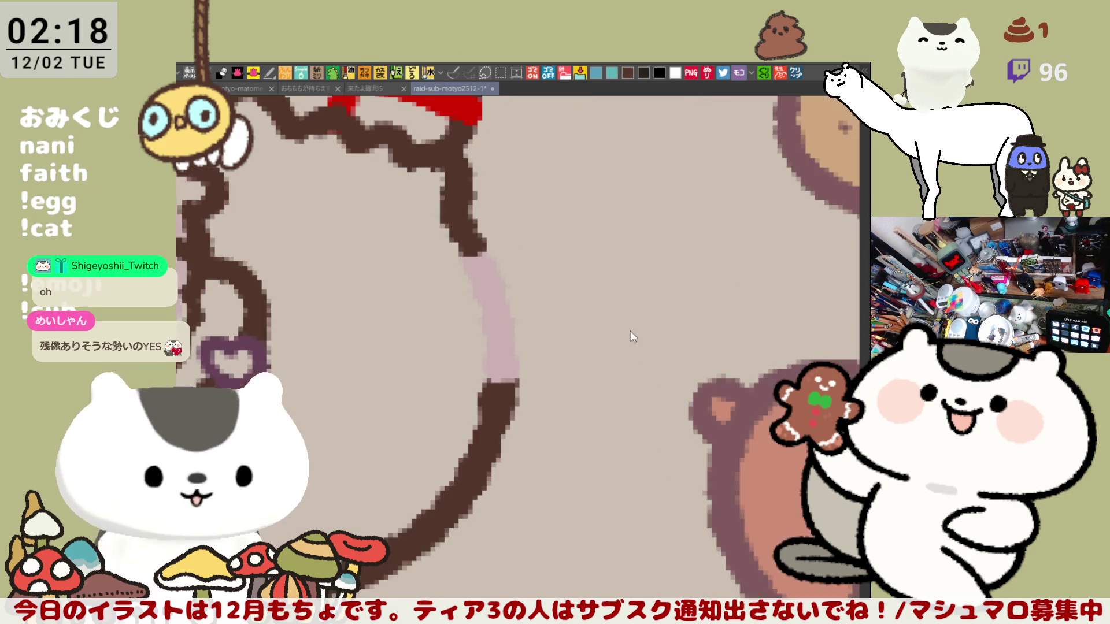
pyautogui.scroll(-3, 548, 318)
pyautogui.scroll(-1, 577, 344)
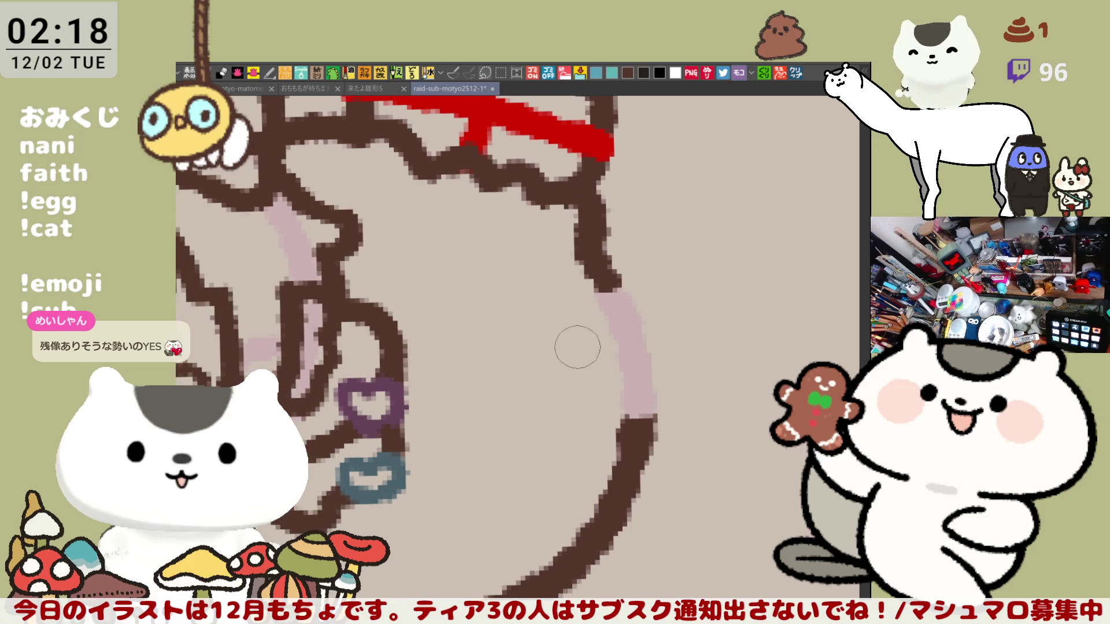
pyautogui.moveTo(589, 309)
pyautogui.mouseDown()
pyautogui.moveTo(601, 292)
pyautogui.moveTo(577, 264)
pyautogui.moveTo(597, 272)
pyautogui.mouseUp()
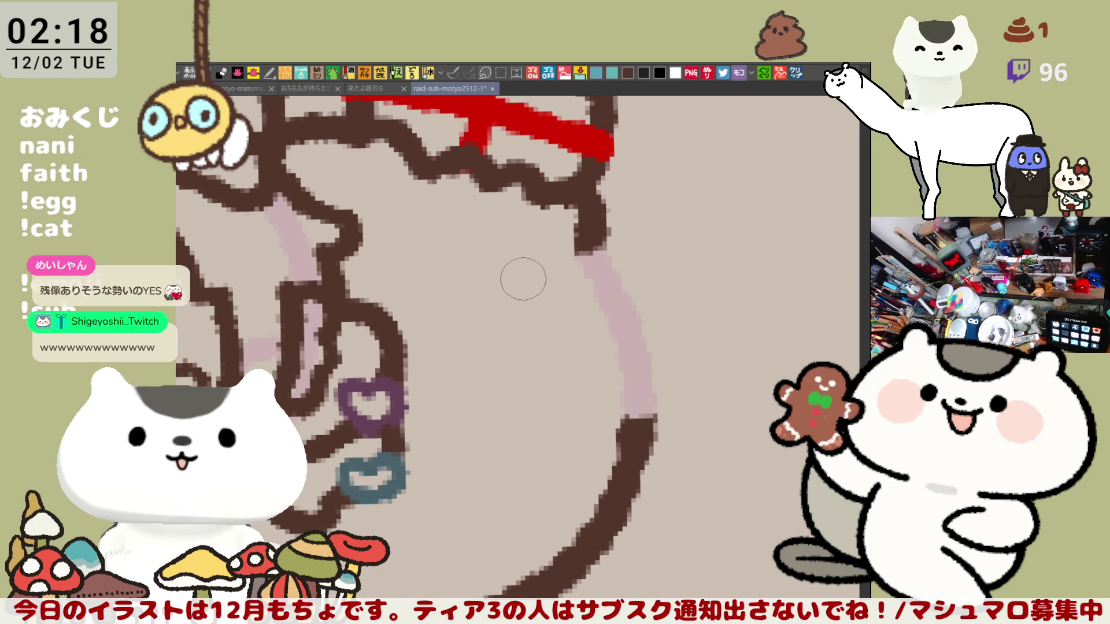
# - Sketch two round brown bear ears on the upper sack, undoing misplaced strokes
pyautogui.moveTo(524, 259); pyautogui.dragTo(549, 297)
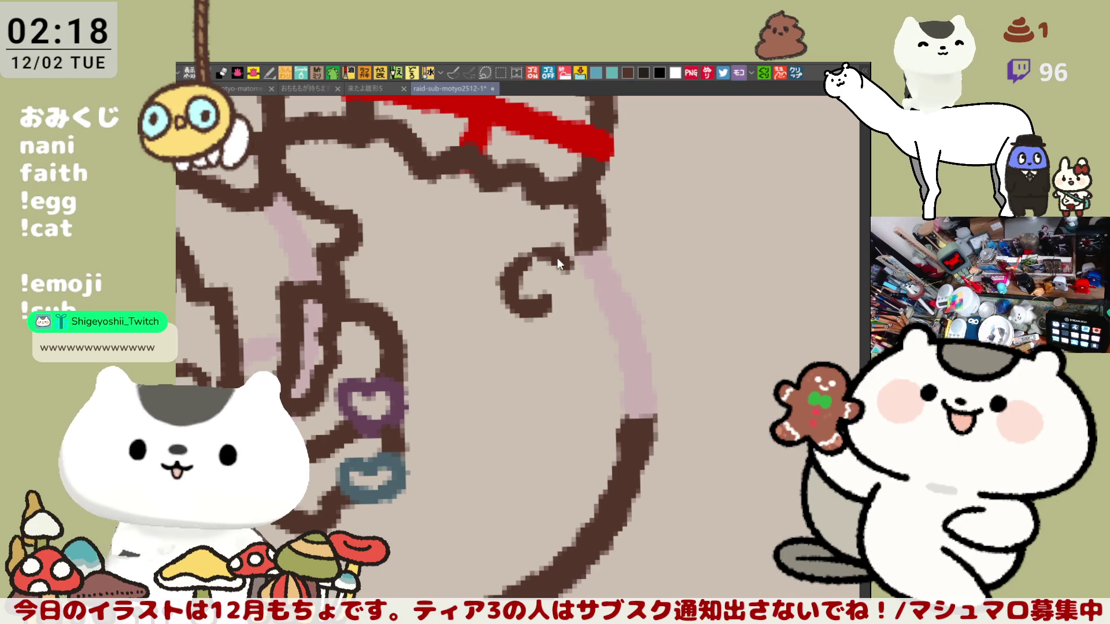
pyautogui.moveTo(514, 261); pyautogui.dragTo(638, 272)
pyautogui.hotkey('ctrl', 'z')
pyautogui.hotkey('ctrl', 'z')
pyautogui.hotkey('ctrl', 'z')
pyautogui.hotkey('ctrl', 'z')
pyautogui.moveTo(547, 255); pyautogui.dragTo(641, 267)
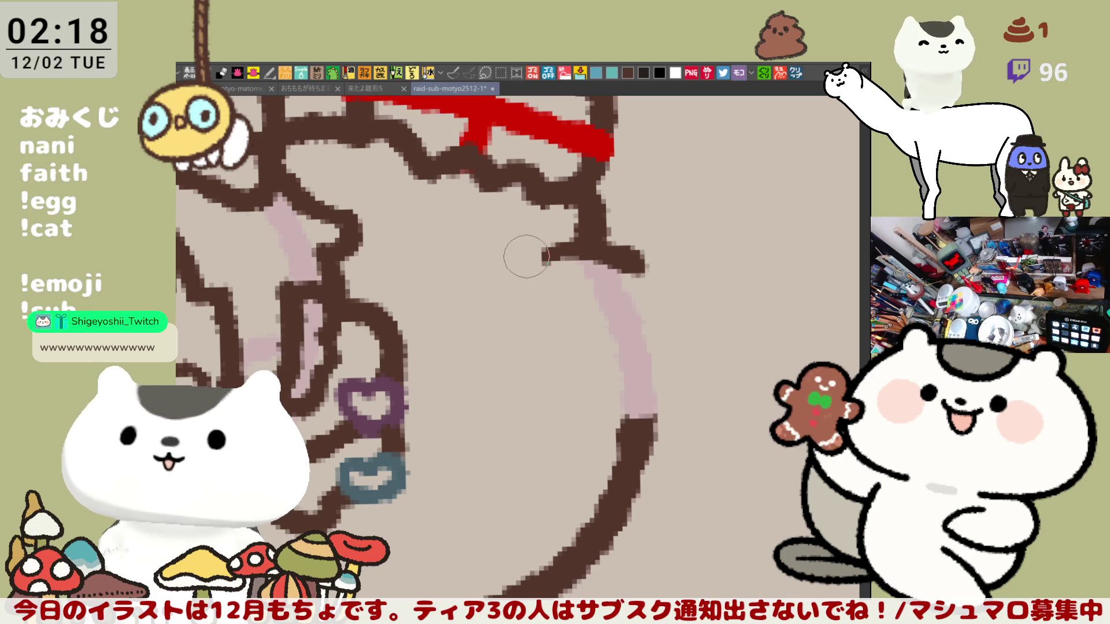
pyautogui.moveTo(518, 244)
pyautogui.mouseDown()
pyautogui.moveTo(527, 285)
pyautogui.moveTo(534, 249)
pyautogui.mouseUp()
pyautogui.moveTo(639, 277)
pyautogui.mouseDown()
pyautogui.moveTo(644, 248)
pyautogui.moveTo(676, 257)
pyautogui.moveTo(684, 289)
pyautogui.moveTo(663, 297)
pyautogui.mouseUp()
pyautogui.hotkey('ctrl', 'z')
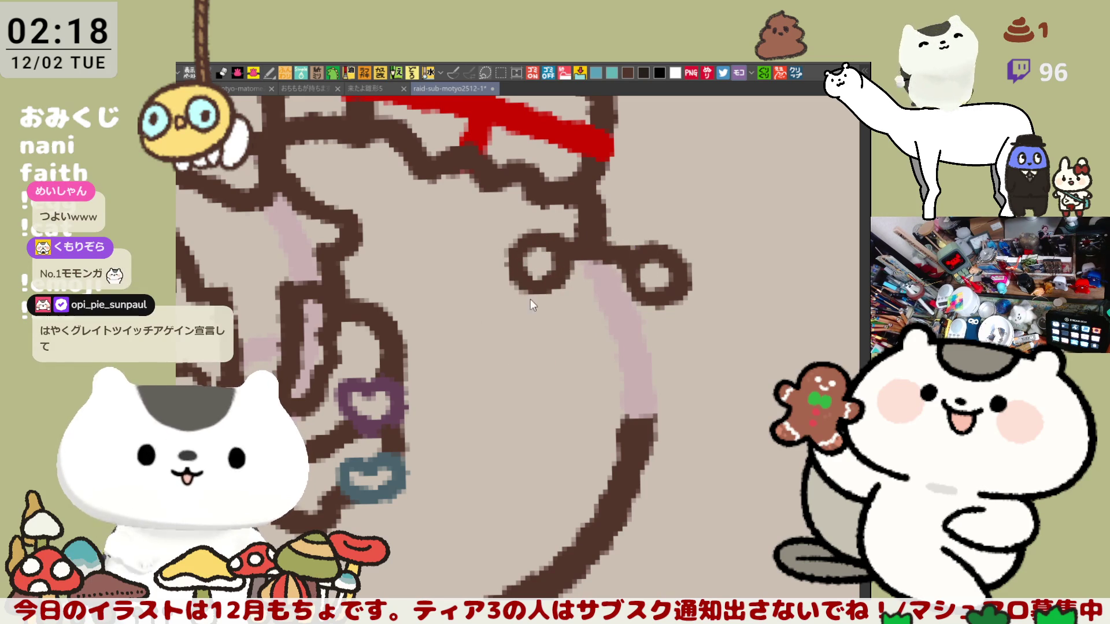
# - Draw the face curve under the left ear and a line down from the right ear
pyautogui.moveTo(517, 265)
pyautogui.mouseDown()
pyautogui.moveTo(503, 315)
pyautogui.moveTo(569, 373)
pyautogui.moveTo(528, 362)
pyautogui.moveTo(569, 371)
pyautogui.mouseUp()
pyautogui.hotkey('ctrl', 'z')
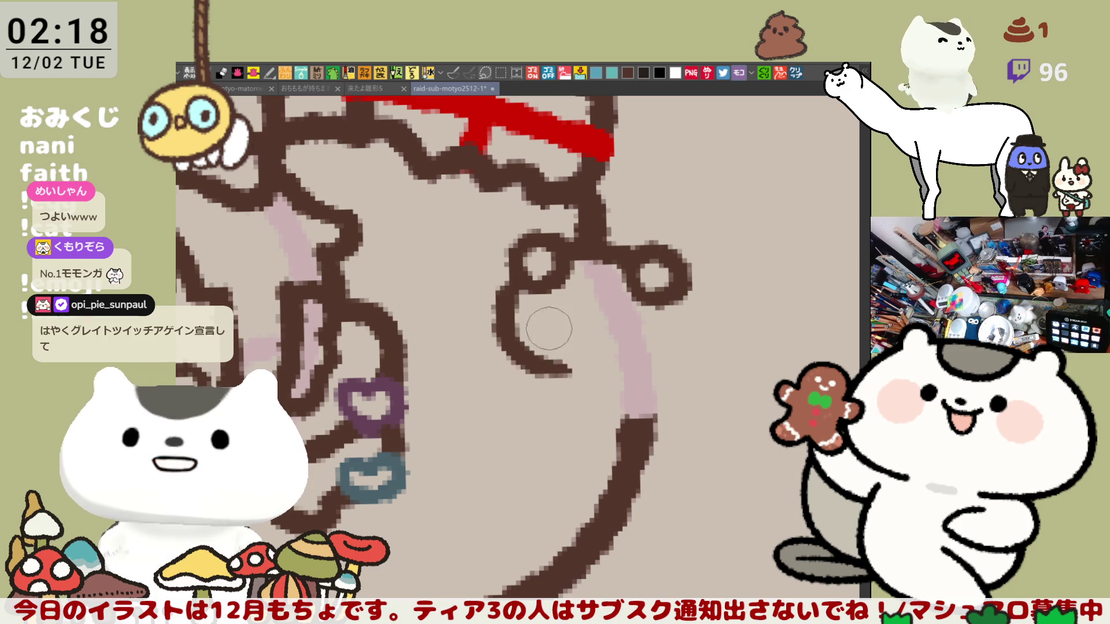
pyautogui.hotkey('ctrl', 'z')
pyautogui.hotkey('ctrl', 'z')
pyautogui.moveTo(508, 272); pyautogui.dragTo(569, 371)
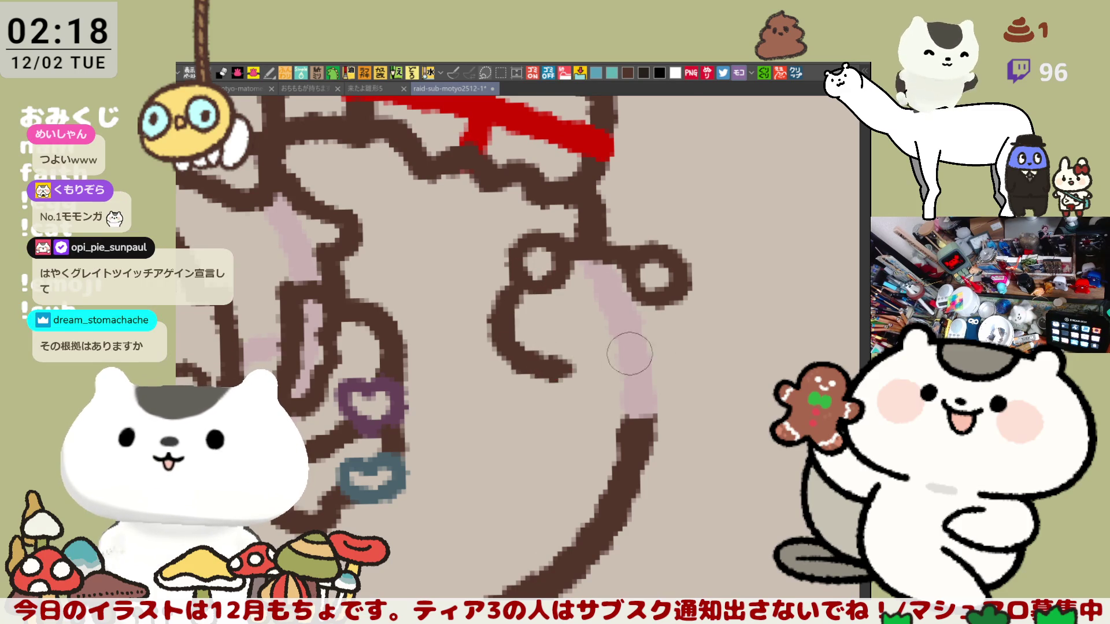
pyautogui.hotkey('ctrl', 'z')
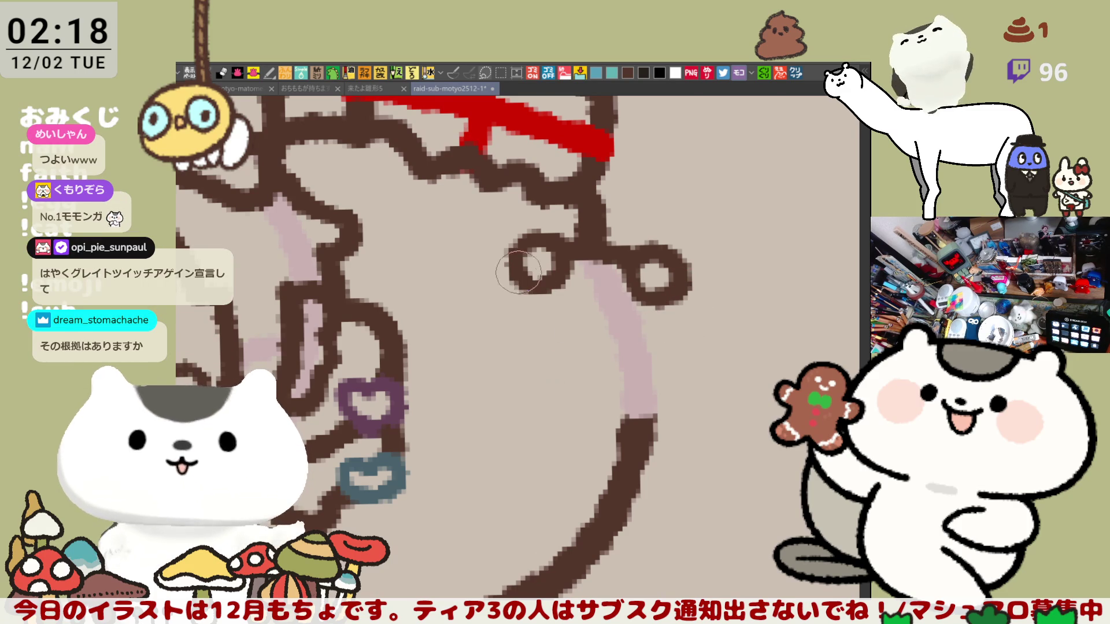
pyautogui.moveTo(518, 272); pyautogui.dragTo(567, 371)
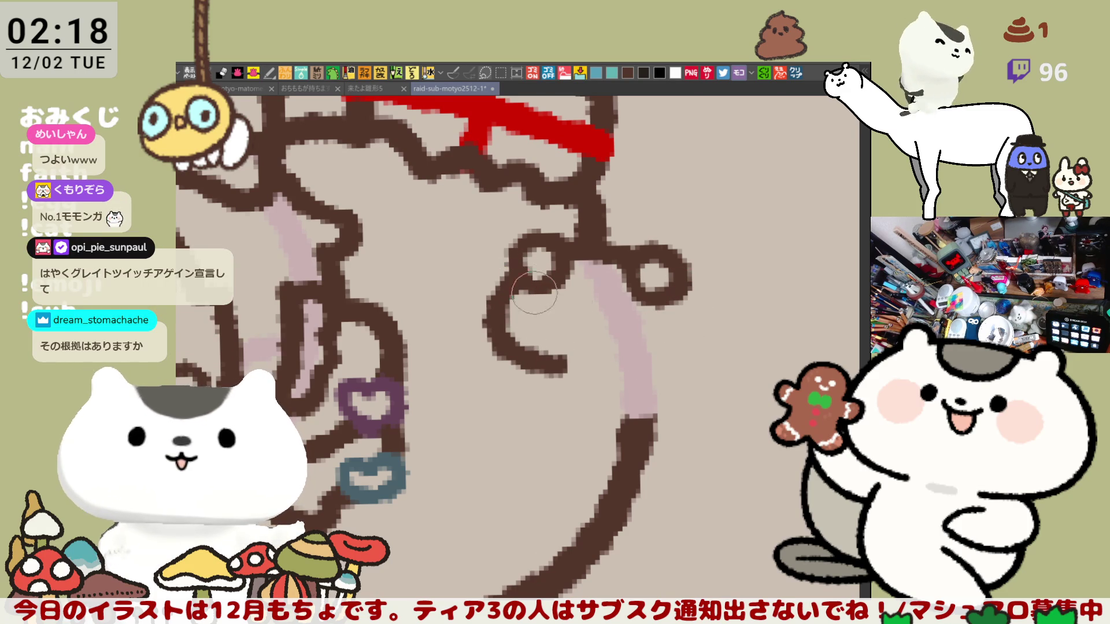
pyautogui.moveTo(674, 303); pyautogui.dragTo(688, 350)
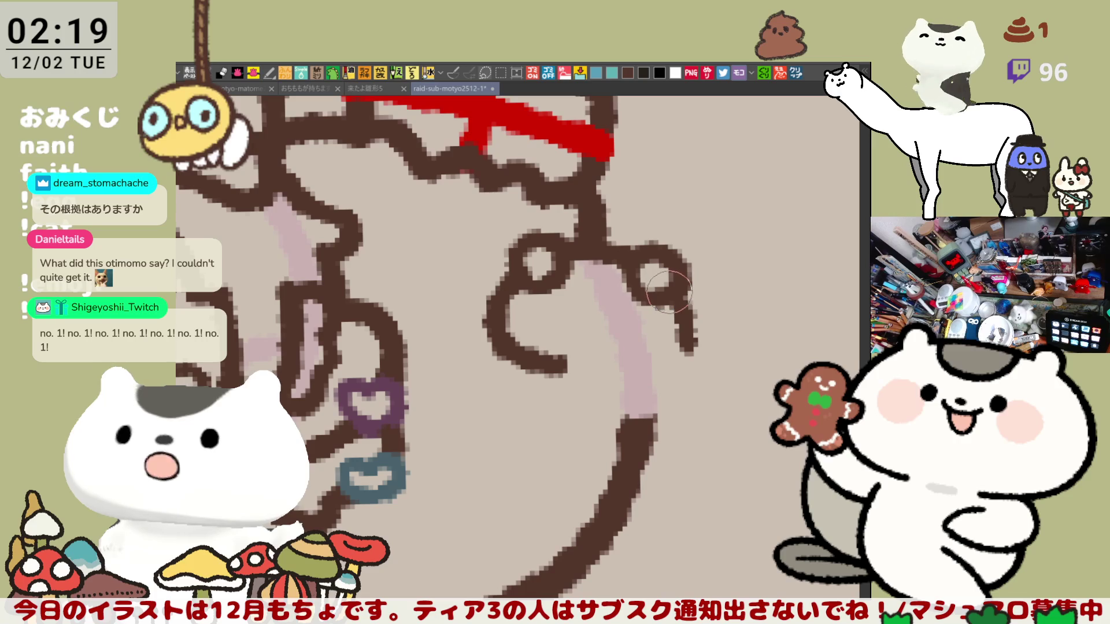
# - Redraw the brown line hanging below the bear's right ear loop
pyautogui.moveTo(682, 292); pyautogui.dragTo(671, 341)
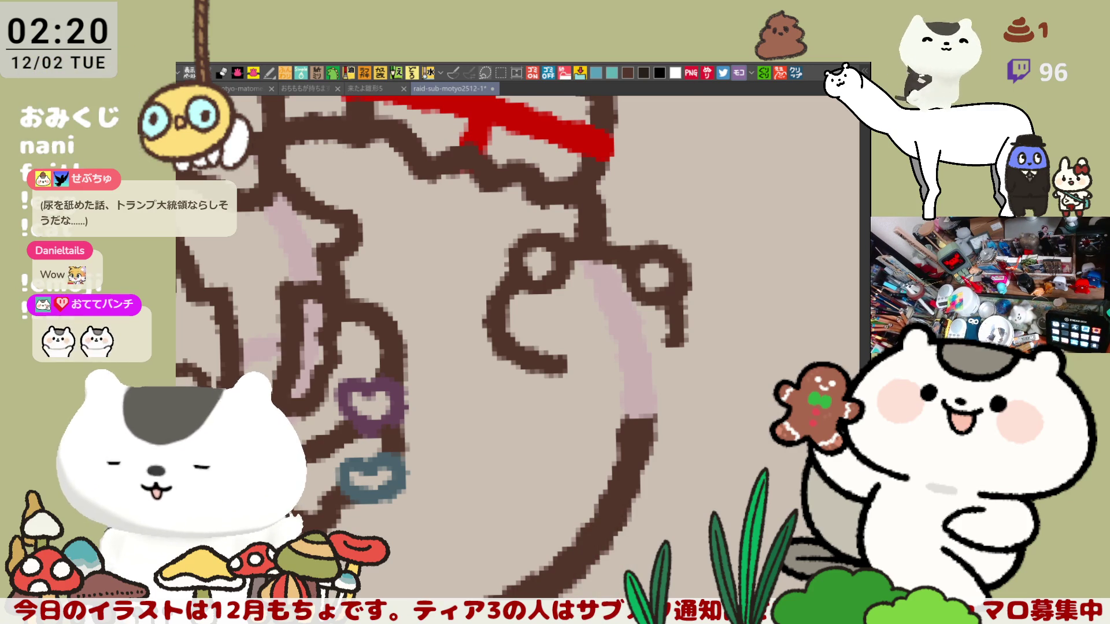
# - Redraw the bottom curve of the bear face outline and join its right side to the bottom
pyautogui.moveTo(564, 372); pyautogui.dragTo(648, 371)
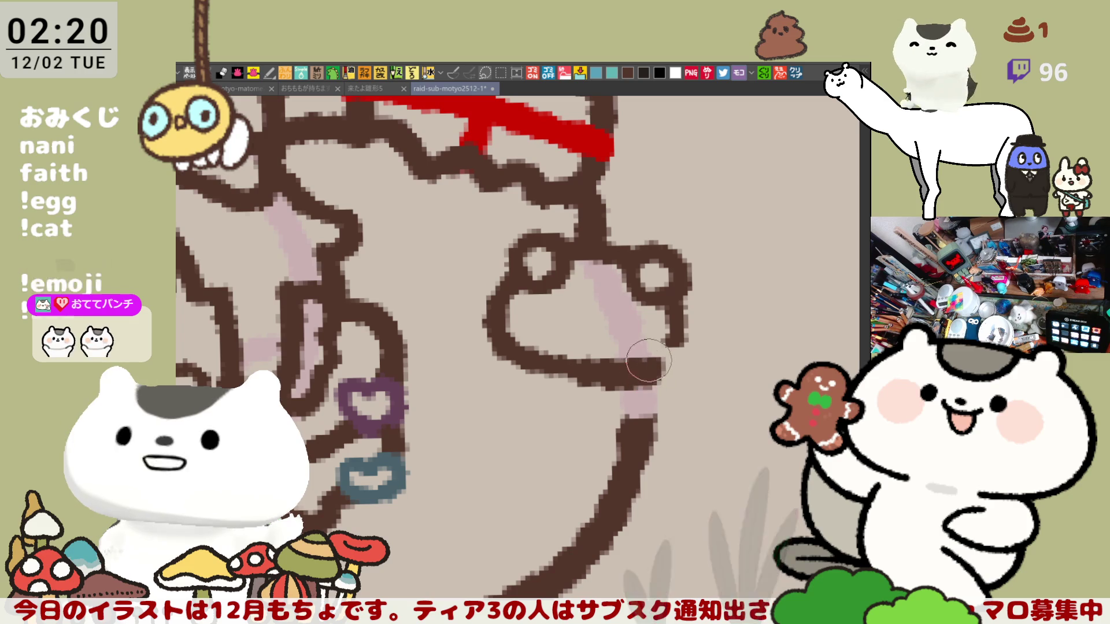
pyautogui.hotkey('ctrl', 'z')
pyautogui.moveTo(575, 366); pyautogui.dragTo(665, 370)
pyautogui.hotkey('ctrl', 'z')
pyautogui.moveTo(564, 370); pyautogui.dragTo(656, 368)
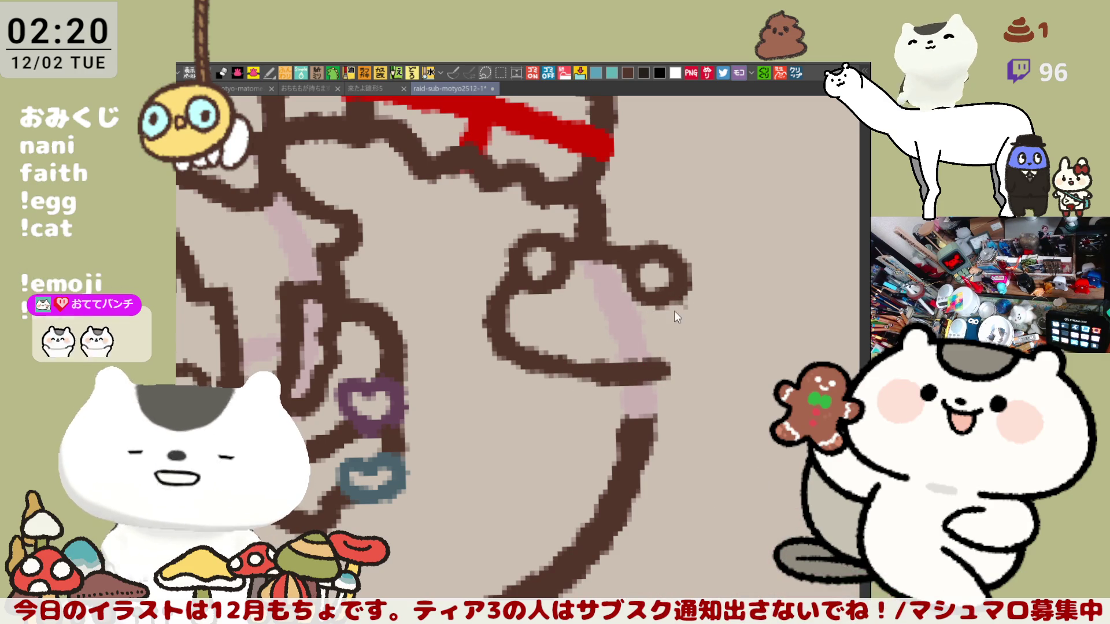
pyautogui.moveTo(679, 298); pyautogui.dragTo(669, 362)
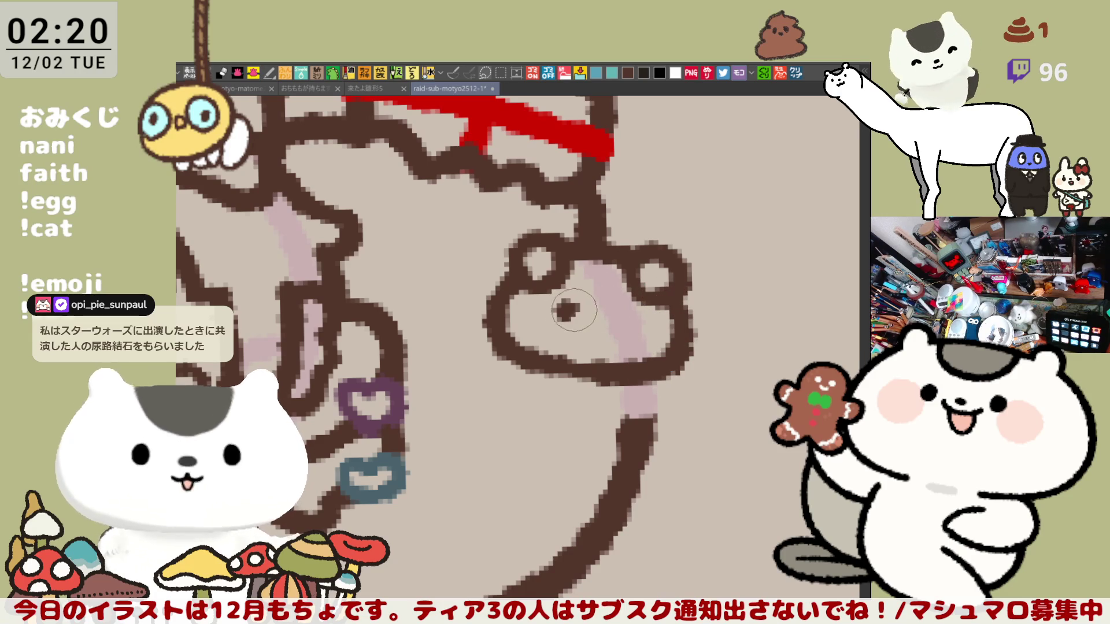
# - Dot the bear's second eye and a small nose between the eyes
pyautogui.click(621, 316)
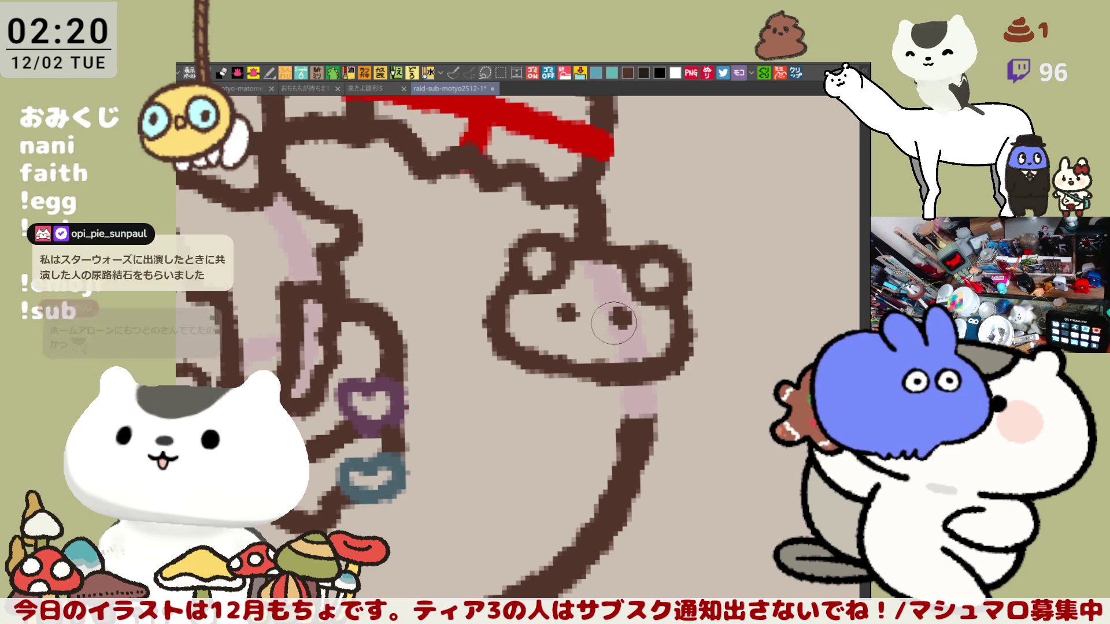
pyautogui.click(593, 318)
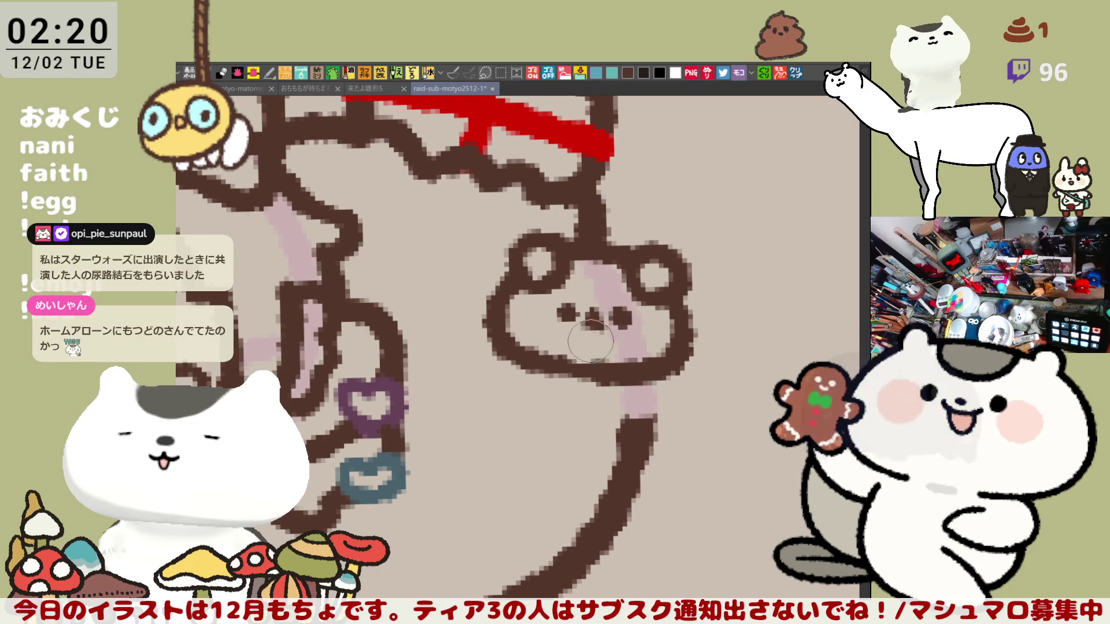
pyautogui.moveTo(571, 357); pyautogui.dragTo(595, 347)
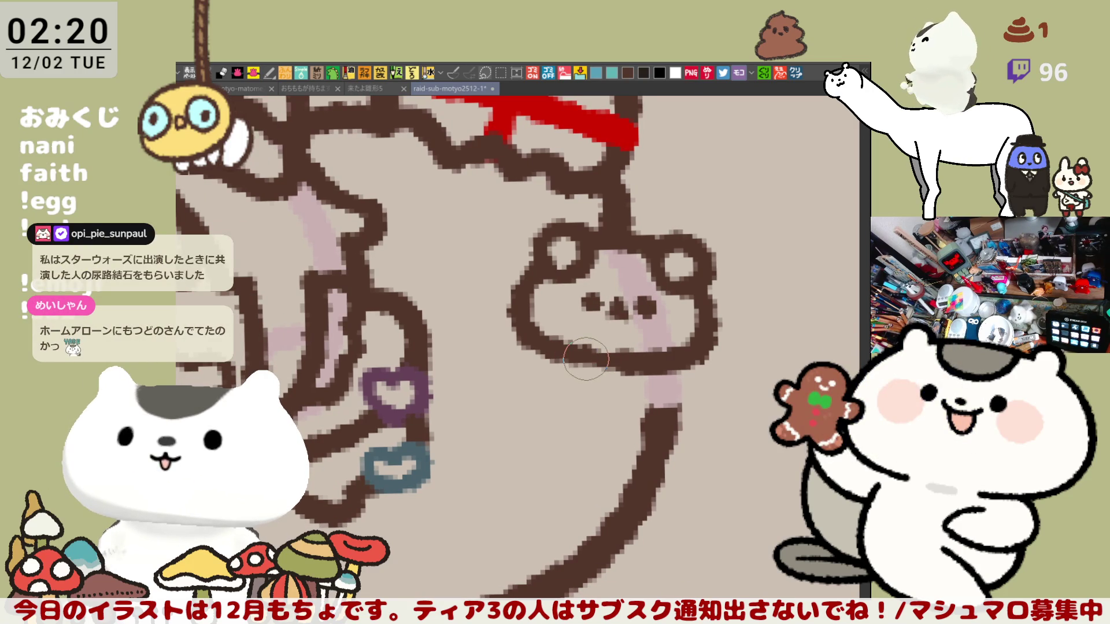